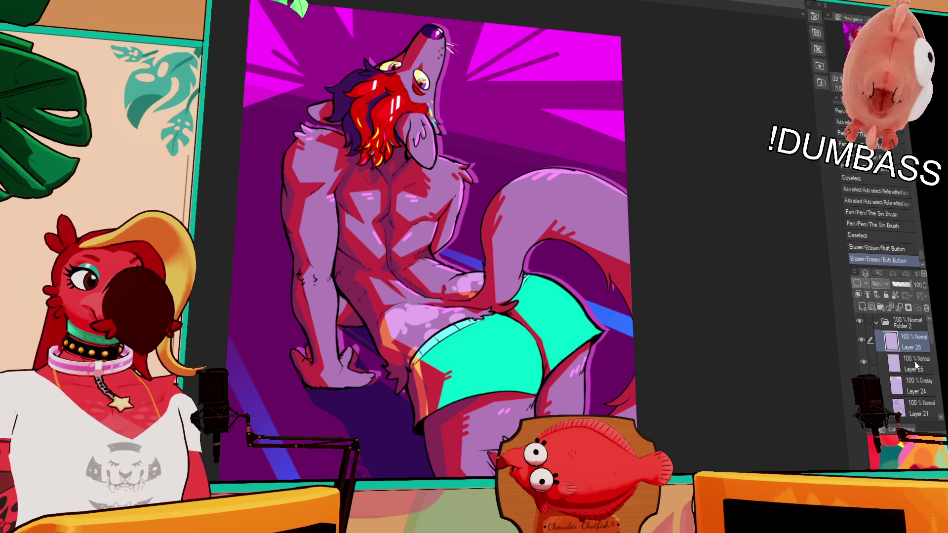
- Collapse Folder 2 in the Layer palette to hide its layers
click(877, 324)
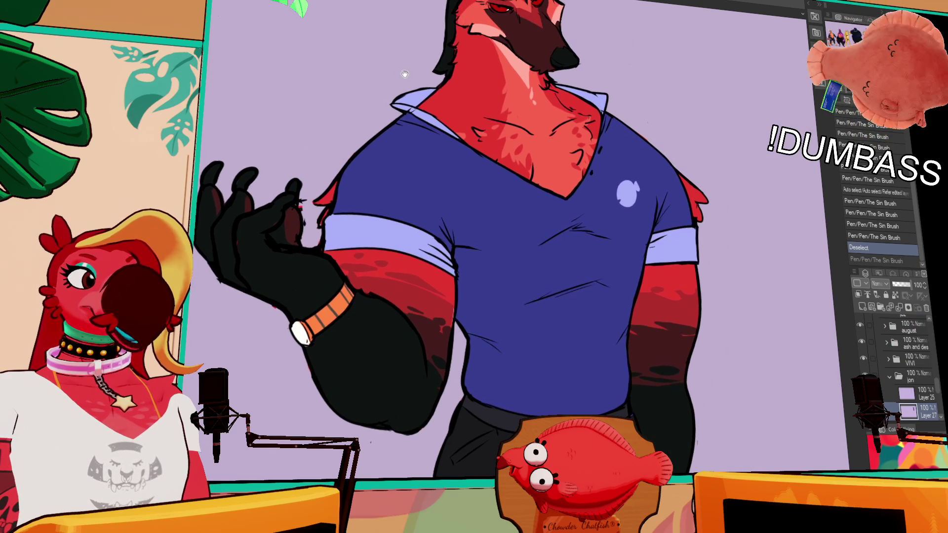
drag(404, 74, 325, 109)
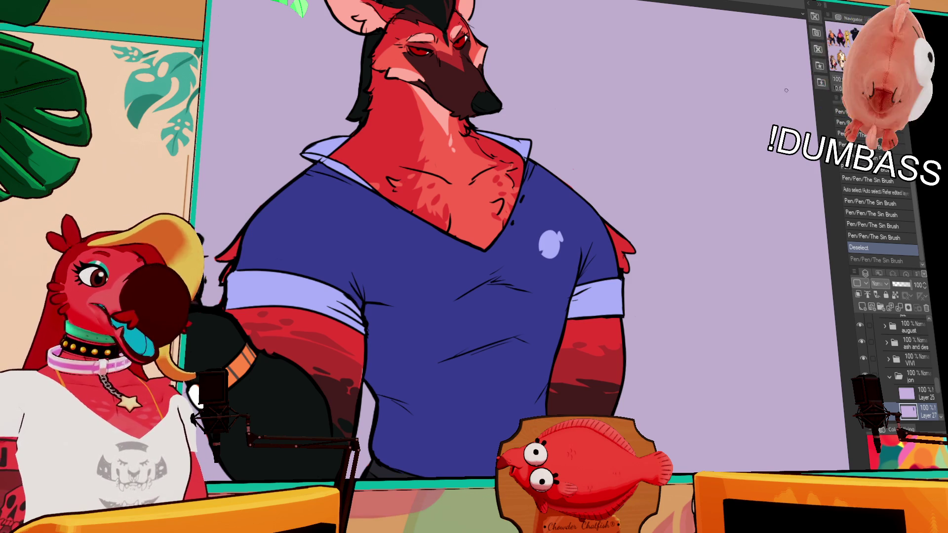
drag(666, 332, 699, 182)
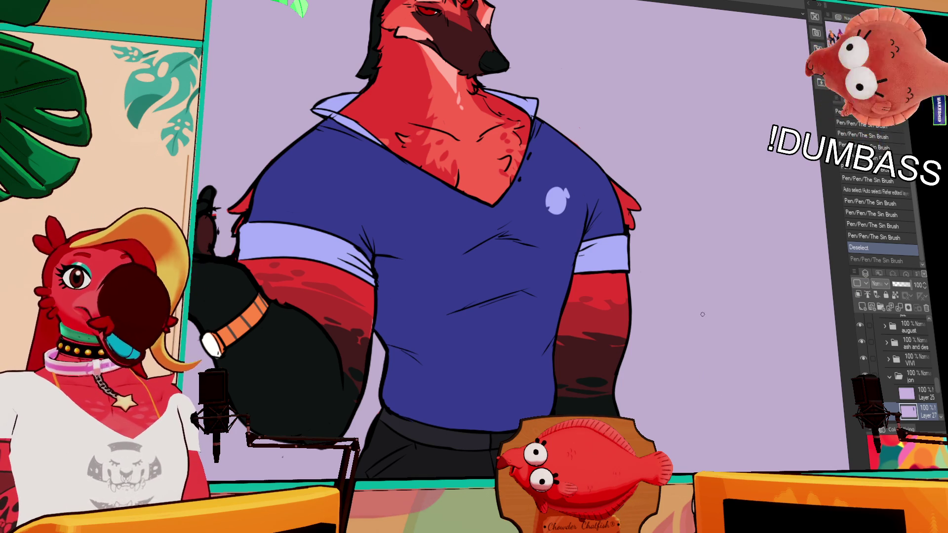
drag(670, 384, 691, 373)
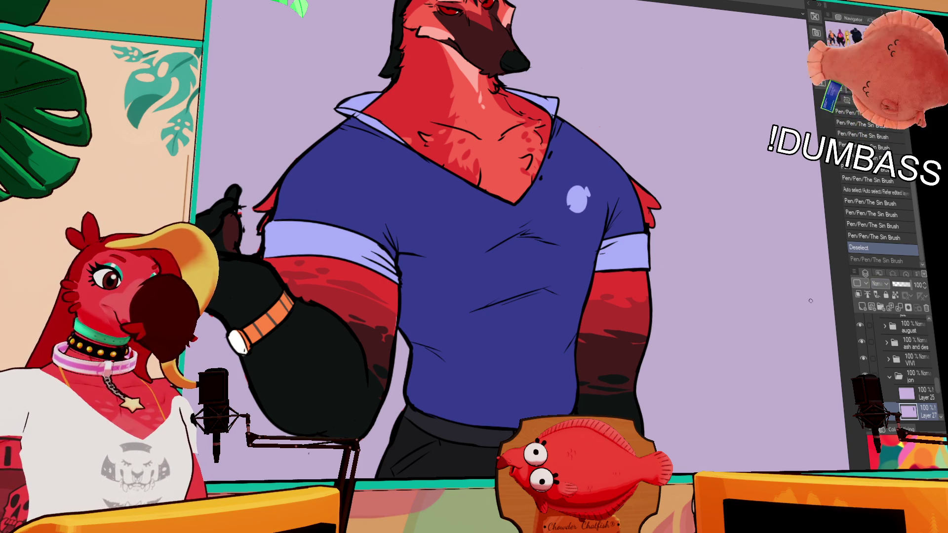
scroll(761, 255, down, 2)
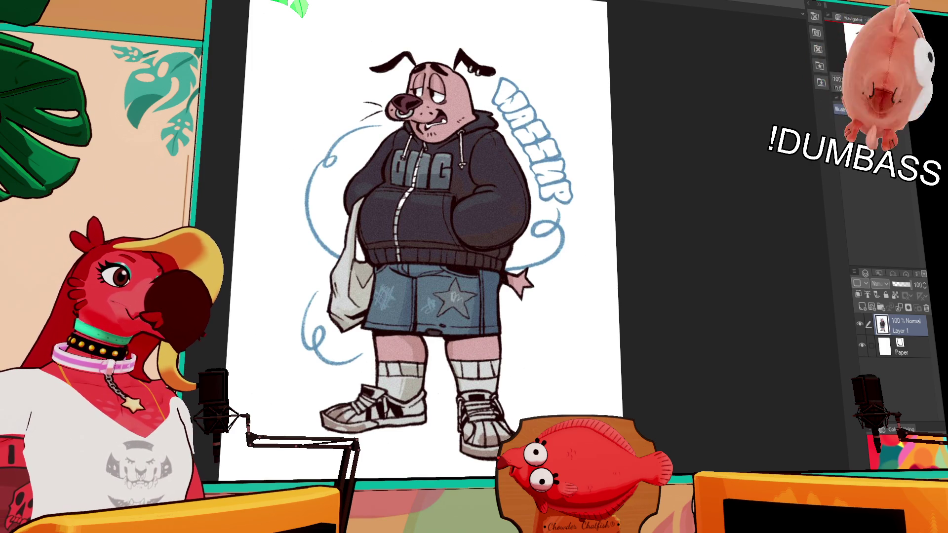
- Switch to the blue-shirt character and dab small brush marks near the raised hand on the lower layer
key(ctrl+Tab)
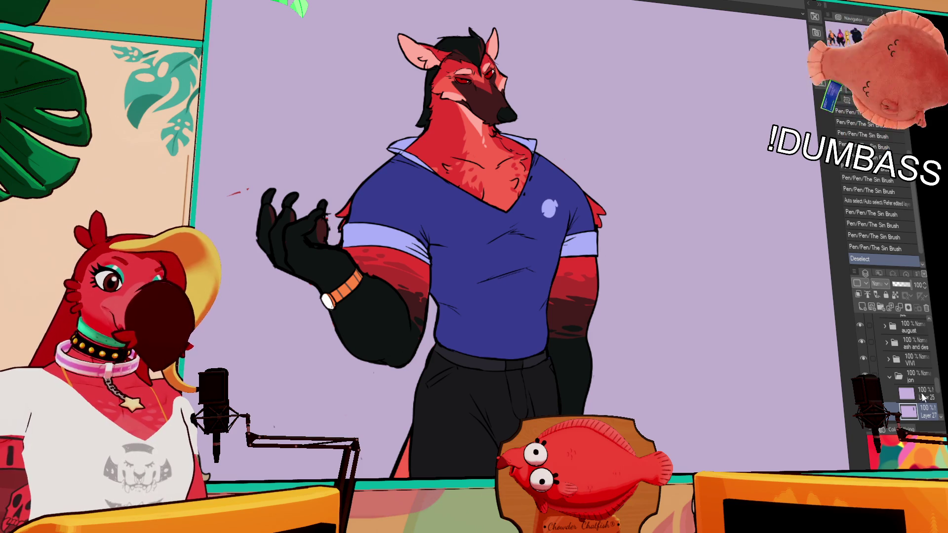
mouse_move(692, 147)
mouse_down()
mouse_move(721, 168)
mouse_move(785, 158)
mouse_up()
click(422, 234)
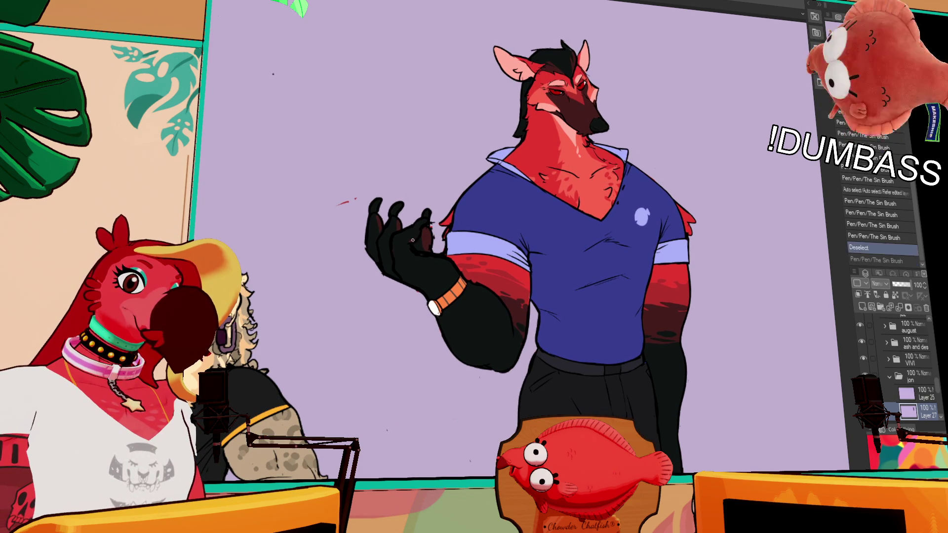
scroll(917, 384, down, 3)
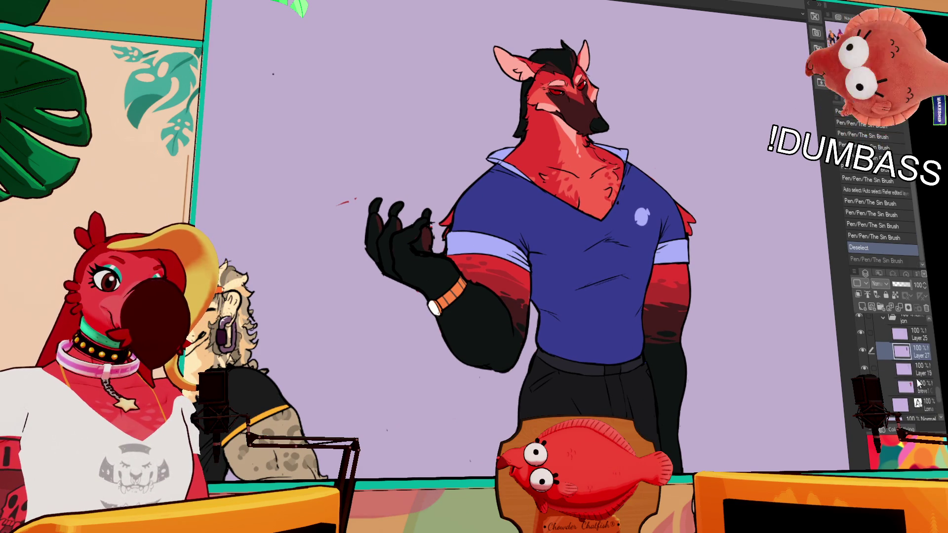
click(917, 385)
click(409, 240)
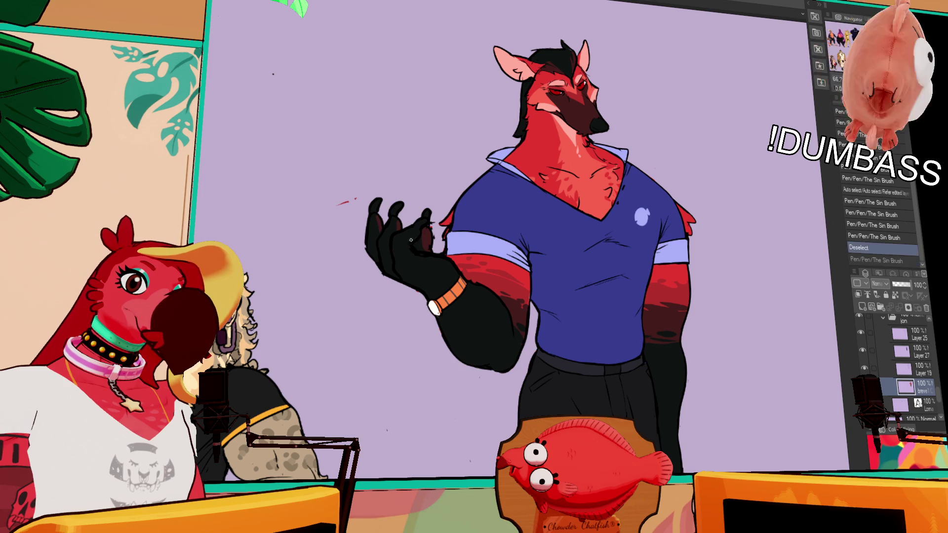
click(409, 241)
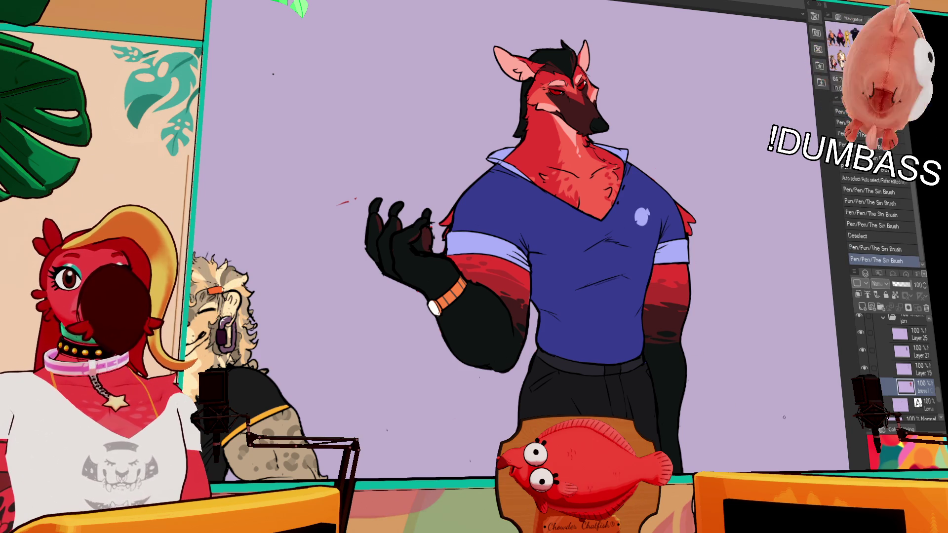
- Hide and reshow the shirt shading and the blue shirt and pants layers to compare
click(861, 336)
click(861, 336)
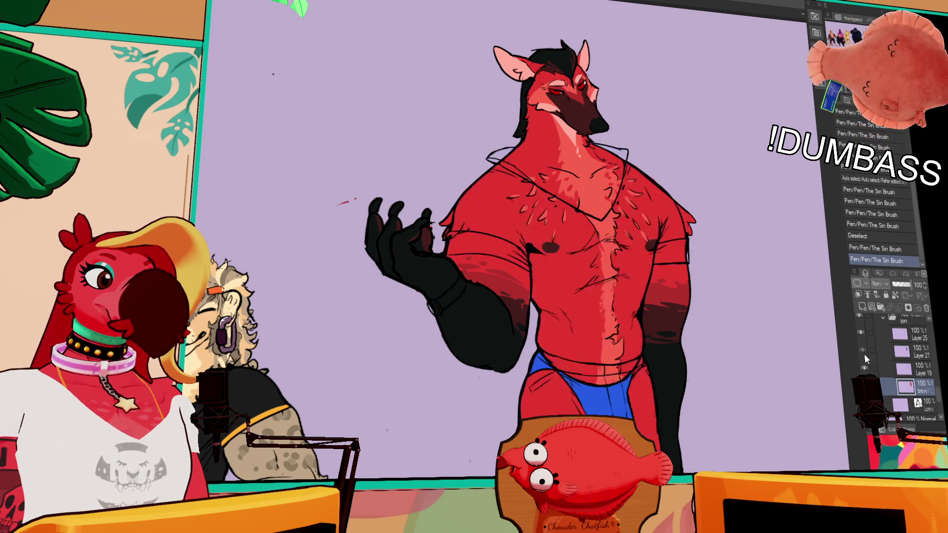
mouse_move(864, 351)
mouse_down()
mouse_move(861, 338)
mouse_move(864, 352)
mouse_up()
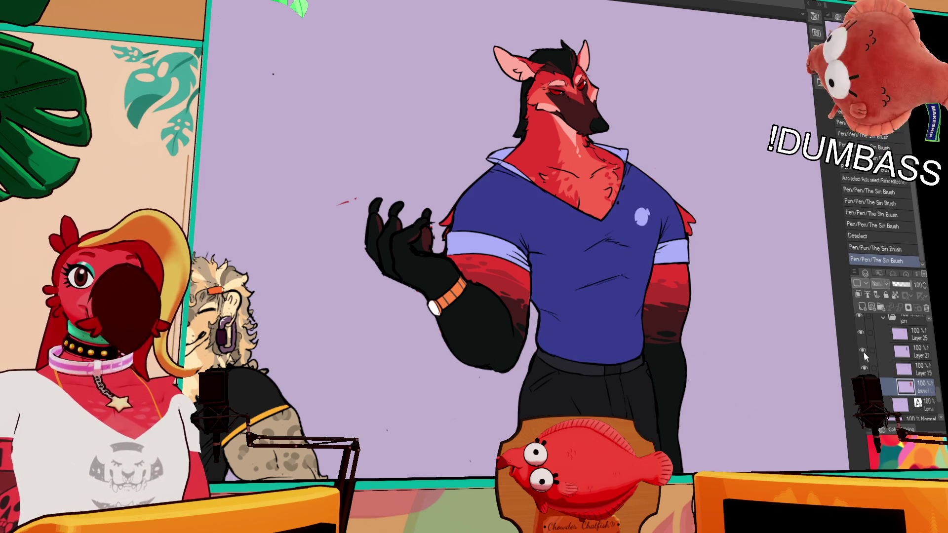
click(883, 352)
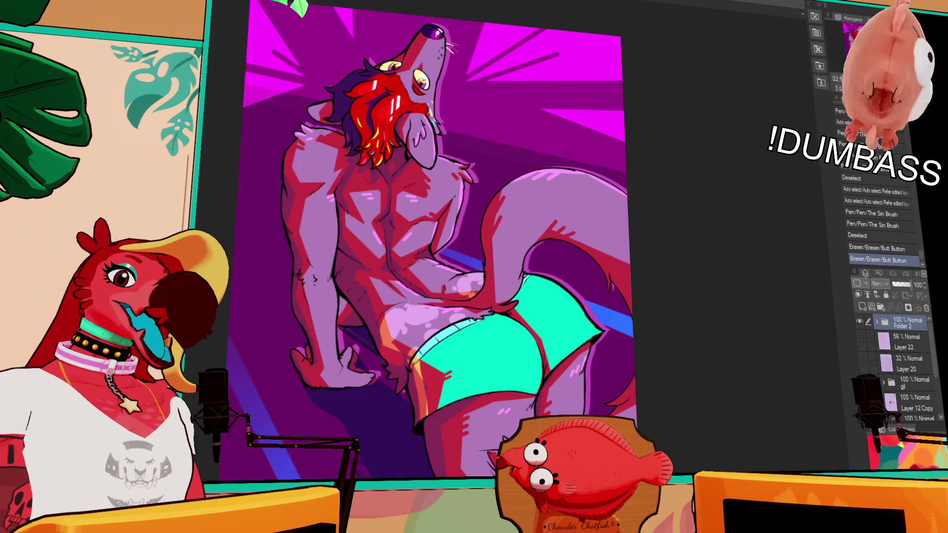
- Collapse Folder 2, add a new raster layer above it, and toggle the layers' visibility
click(868, 324)
click(863, 307)
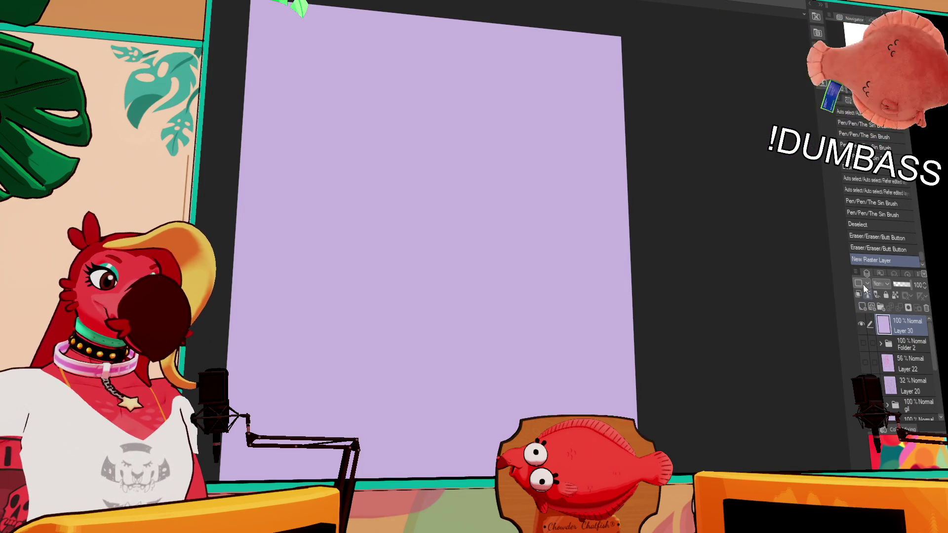
drag(870, 338, 865, 365)
scroll(907, 370, down, 2)
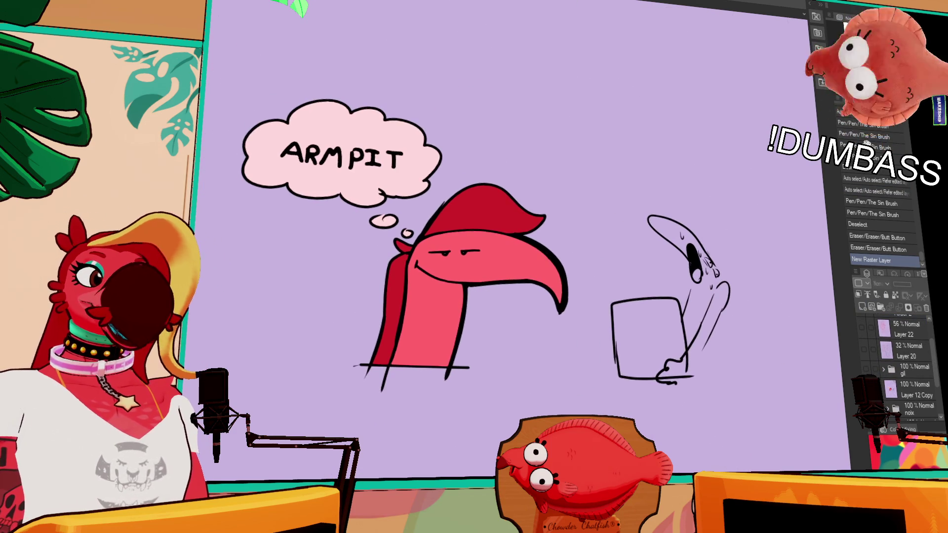
scroll(638, 315, up, 3)
- Lasso the lines around the screaming figure's mouth and nudge them into place
mouse_move(638, 315)
mouse_down()
mouse_move(612, 247)
mouse_move(678, 286)
mouse_up()
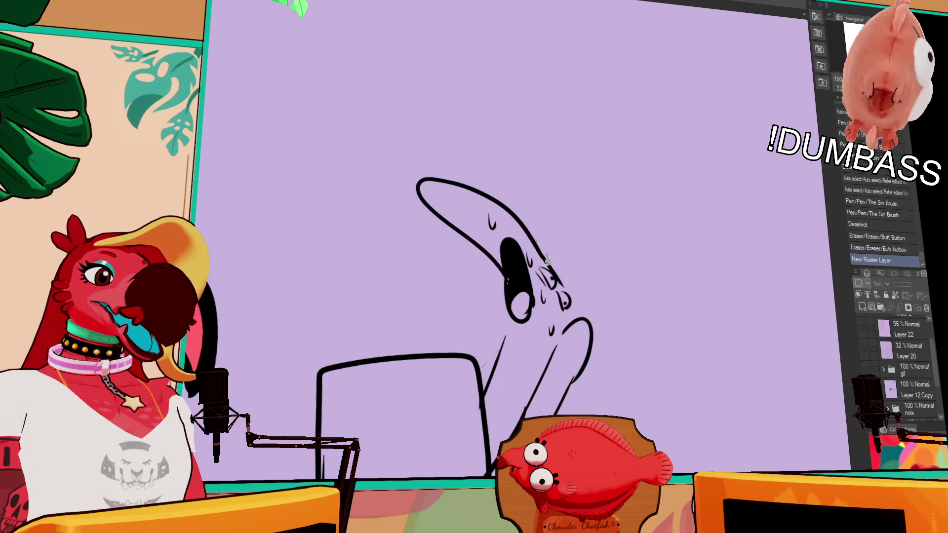
mouse_move(538, 249)
mouse_down()
mouse_move(548, 266)
mouse_move(537, 282)
mouse_move(562, 321)
mouse_move(576, 292)
mouse_move(553, 267)
mouse_up()
key(ctrl+z)
drag(562, 301, 565, 303)
key(ctrl+z)
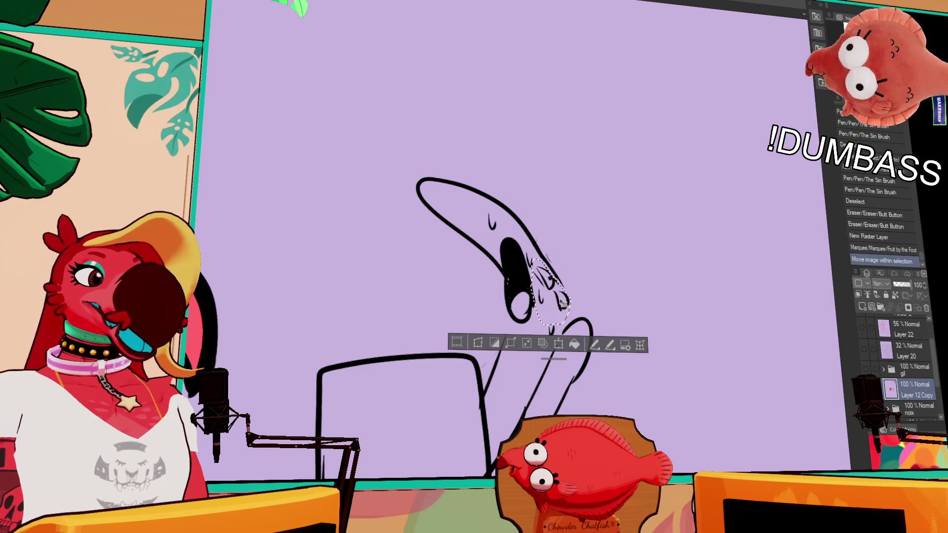
key(ctrl+d)
- Touch up the strokes near the mouth, alternating the eraser and pen
key(e)
drag(547, 248, 547, 254)
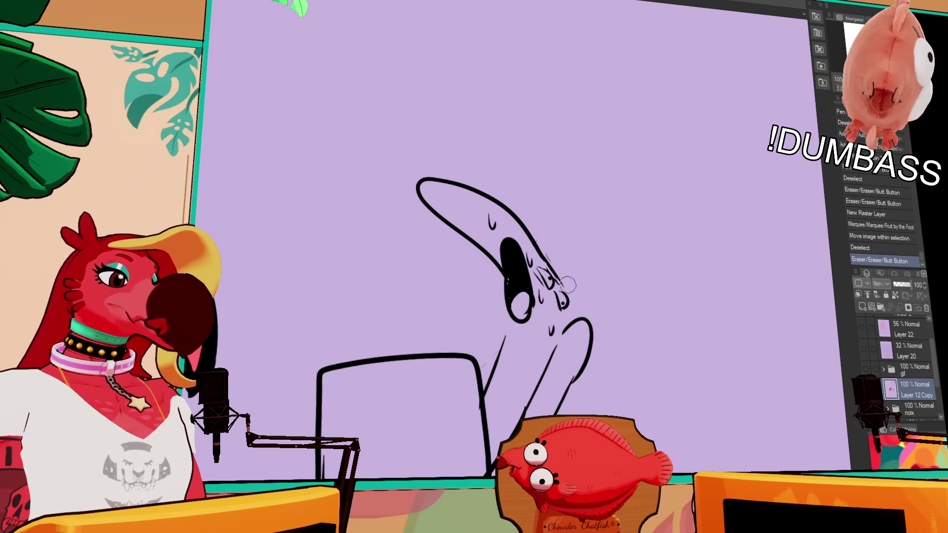
key(p)
mouse_move(548, 270)
mouse_down()
mouse_move(553, 281)
mouse_move(549, 274)
mouse_up()
key(e)
key(p)
key(ctrl+z)
scroll(542, 267, down, 1)
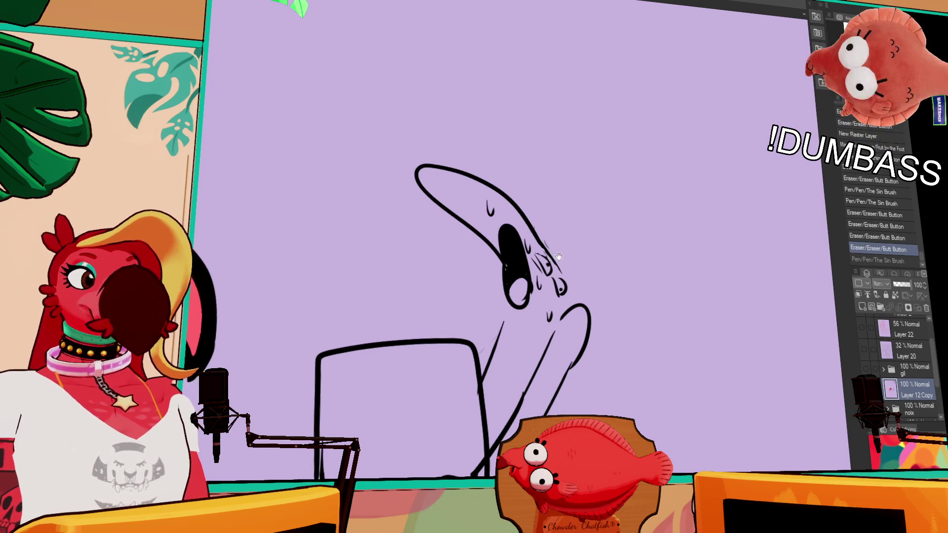
- Add a short ink stroke beside the mouth, then pan over to the rough blob sketches
drag(534, 253, 551, 259)
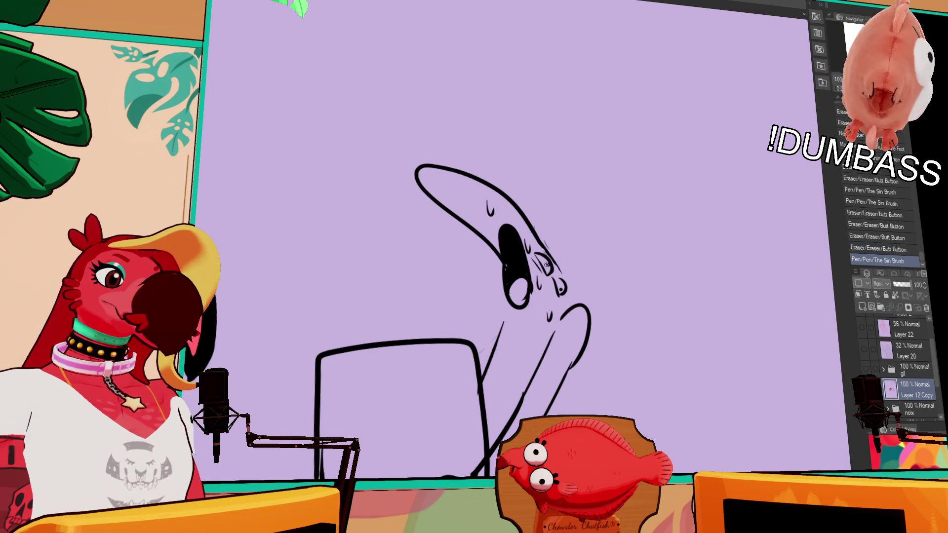
mouse_move(688, 322)
mouse_down()
mouse_move(713, 286)
mouse_move(722, 305)
mouse_move(674, 419)
mouse_up()
scroll(682, 260, up, 5)
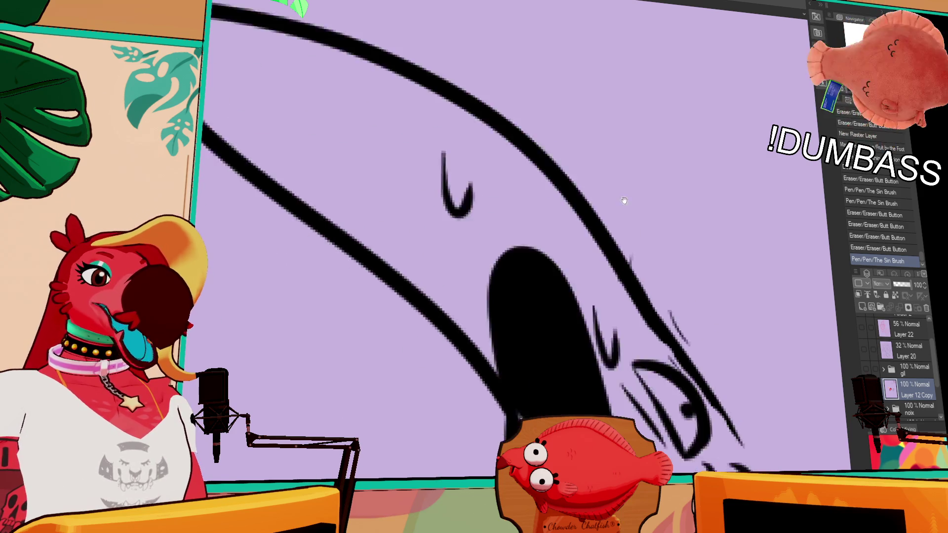
scroll(682, 259, down, 1)
scroll(800, 177, down, 3)
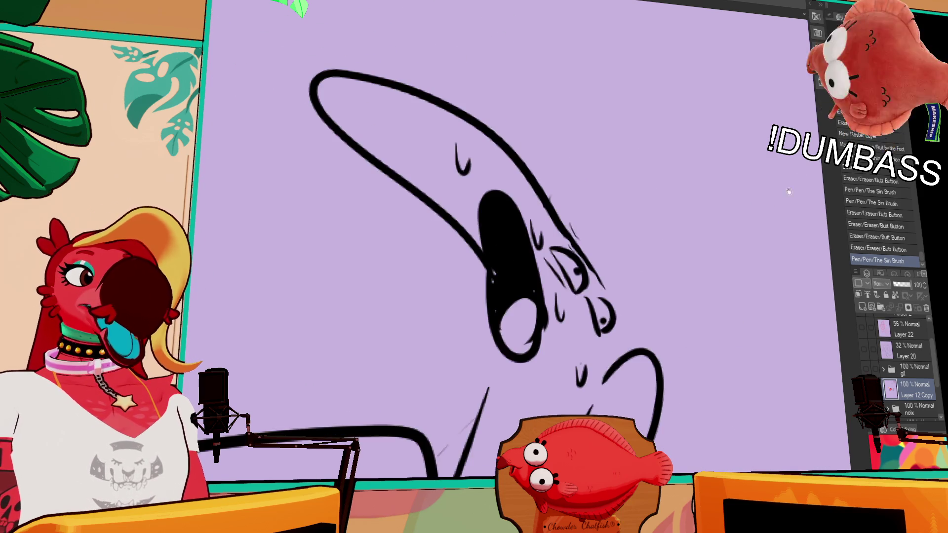
drag(774, 229, 807, 105)
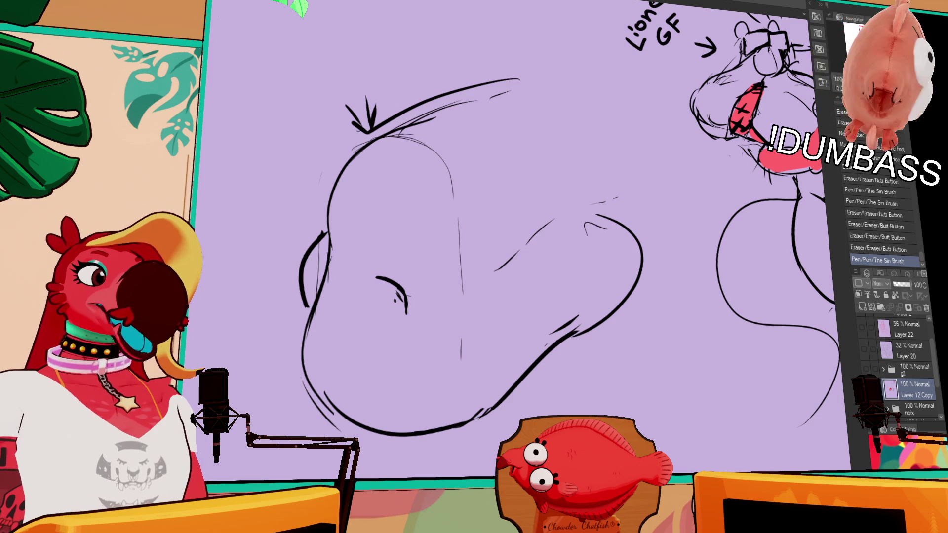
scroll(658, 126, down, 5)
mouse_move(296, 265)
mouse_down()
mouse_move(470, 238)
mouse_move(525, 211)
mouse_move(497, 244)
mouse_up()
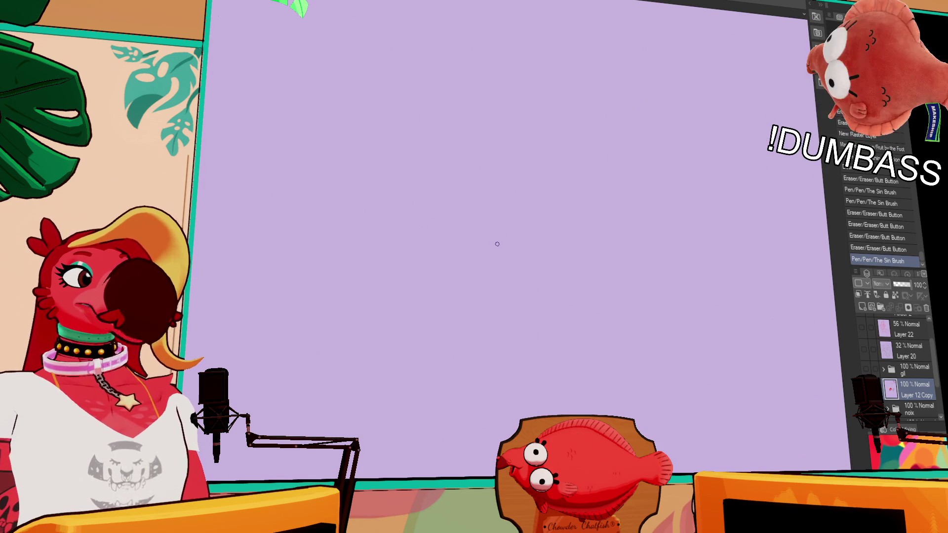
- Draw long wavy ground lines across the blank area, undoing the rejected test strokes
drag(254, 361, 352, 318)
key(ctrl+z)
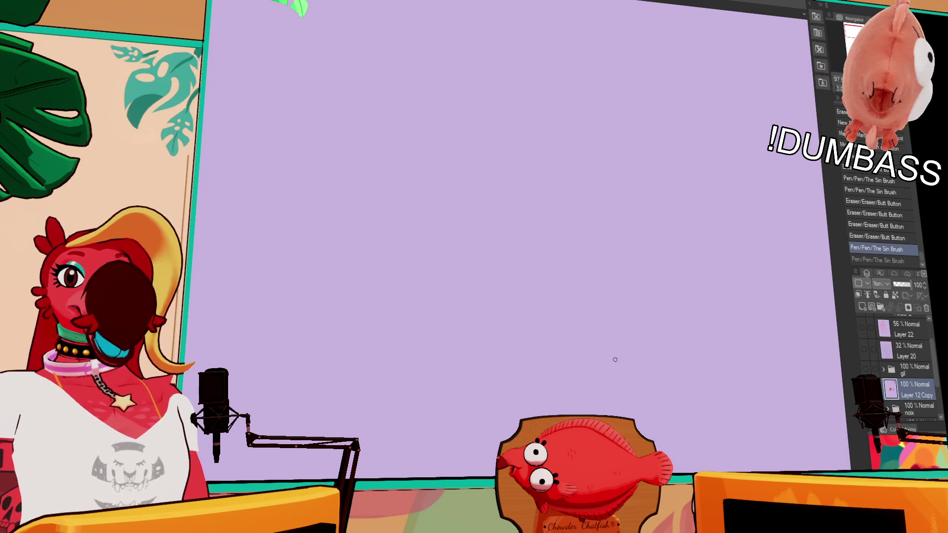
mouse_move(277, 419)
mouse_down()
mouse_move(263, 435)
mouse_move(255, 427)
mouse_move(292, 386)
mouse_move(393, 365)
mouse_up()
key(ctrl+z)
drag(500, 356, 723, 403)
drag(723, 403, 597, 334)
mouse_move(612, 347)
mouse_down()
mouse_move(662, 344)
mouse_move(709, 384)
mouse_up()
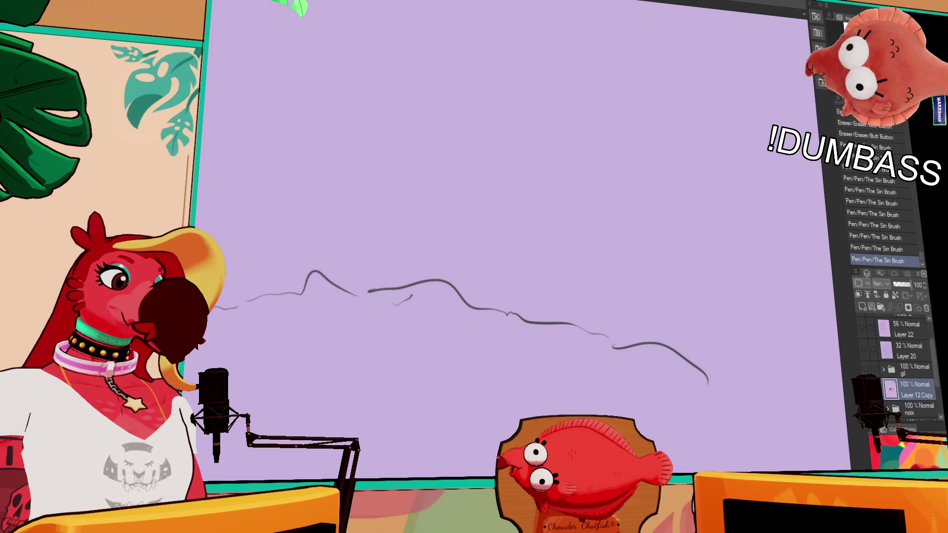
key(ctrl+z)
drag(208, 452, 498, 445)
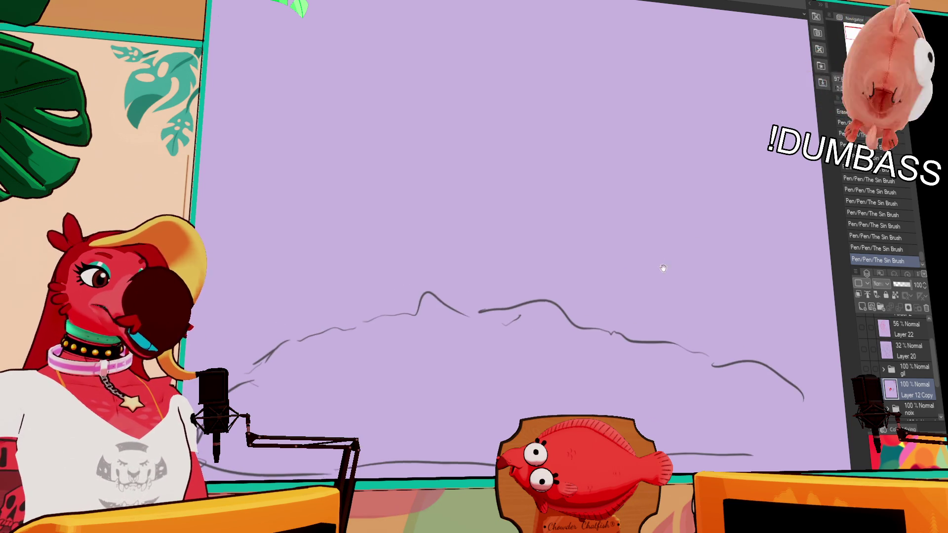
drag(451, 258, 448, 282)
- Draw the peak's left slope and the rounded right arc of the head
key(ctrl+z)
mouse_move(385, 318)
mouse_down()
mouse_move(474, 179)
mouse_move(538, 221)
mouse_up()
mouse_move(540, 201)
mouse_down()
mouse_move(550, 206)
mouse_move(549, 169)
mouse_move(564, 141)
mouse_up()
key(ctrl+z)
mouse_move(515, 182)
mouse_down()
mouse_move(603, 154)
mouse_move(611, 256)
mouse_up()
mouse_move(568, 195)
mouse_down()
mouse_move(587, 314)
mouse_move(625, 233)
mouse_up()
key(ctrl+z)
drag(586, 320, 626, 232)
- Draw the eye with an eyelid and an arched brow, erasing and redrawing the eye
mouse_move(569, 198)
mouse_down()
mouse_move(596, 201)
mouse_move(619, 242)
mouse_move(604, 228)
mouse_up()
key(ctrl+z)
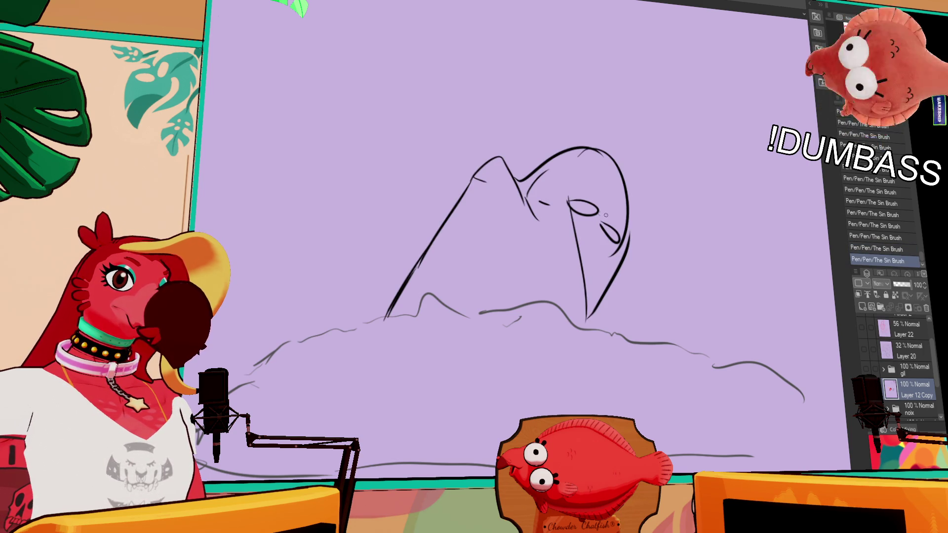
mouse_move(560, 197)
mouse_down()
mouse_move(596, 198)
mouse_move(612, 238)
mouse_move(611, 226)
mouse_move(634, 220)
mouse_up()
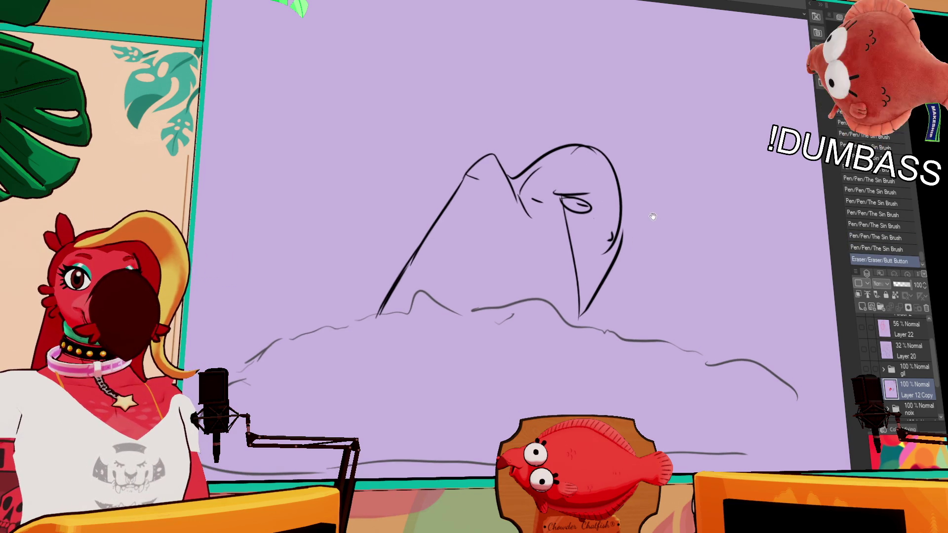
drag(707, 214, 698, 221)
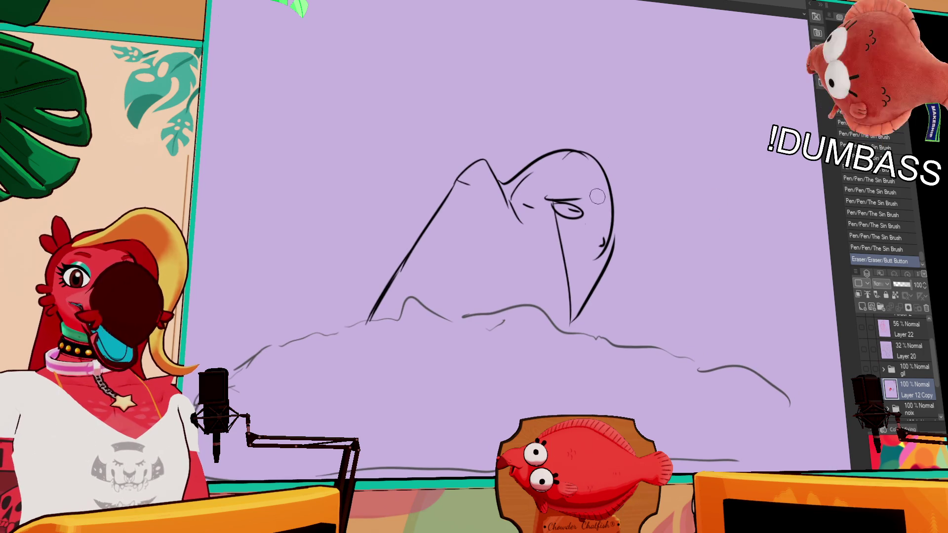
mouse_move(588, 203)
mouse_down()
mouse_move(547, 197)
mouse_move(543, 213)
mouse_move(560, 229)
mouse_move(554, 220)
mouse_move(557, 279)
mouse_move(598, 236)
mouse_up()
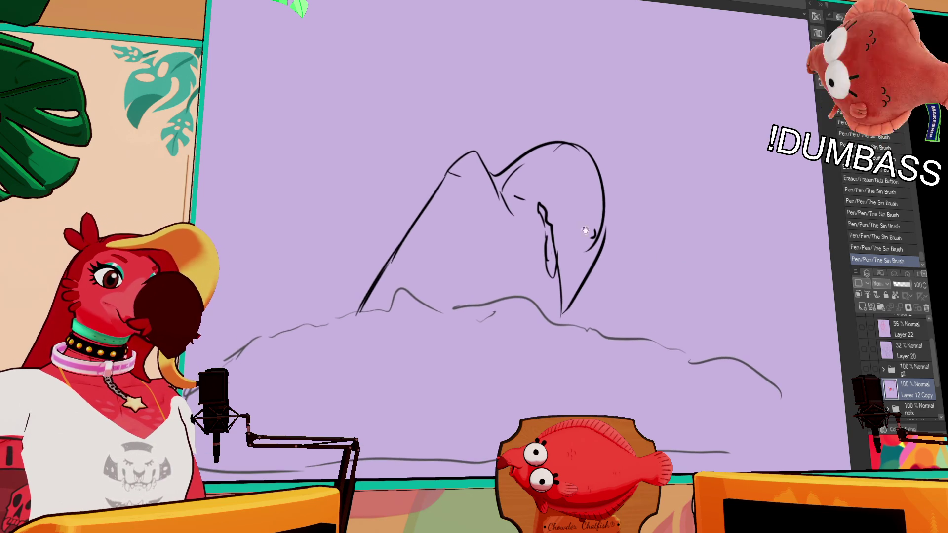
mouse_move(534, 196)
mouse_down()
mouse_move(572, 192)
mouse_move(580, 210)
mouse_move(601, 204)
mouse_up()
key(ctrl+z)
key(ctrl+z)
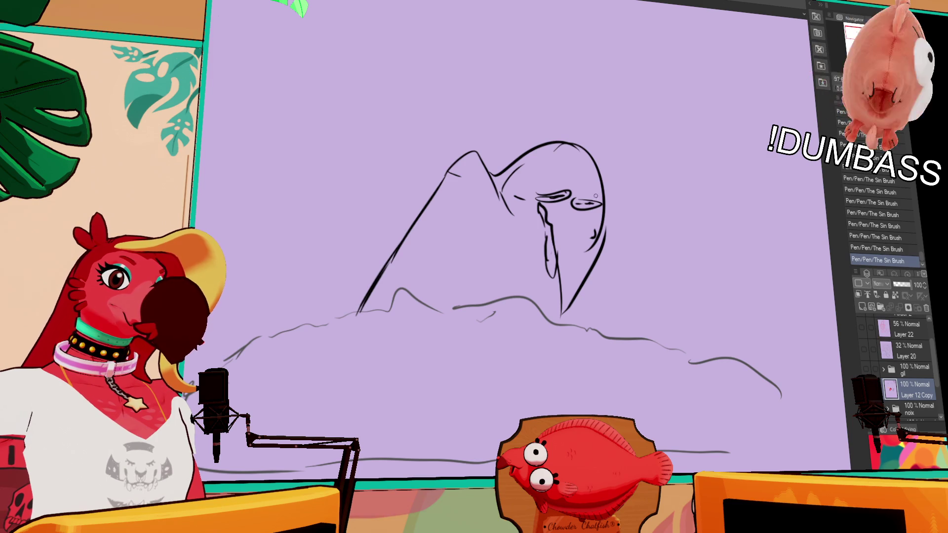
mouse_move(528, 194)
mouse_down()
mouse_move(580, 184)
mouse_move(602, 199)
mouse_up()
drag(543, 203, 563, 207)
- Add strokes along the right of the head, a long hair strand, and the jaw line
drag(568, 203, 604, 213)
mouse_move(600, 171)
mouse_down()
mouse_move(614, 194)
mouse_move(572, 201)
mouse_move(595, 199)
mouse_move(592, 350)
mouse_up()
drag(552, 267, 577, 348)
key(ctrl+z)
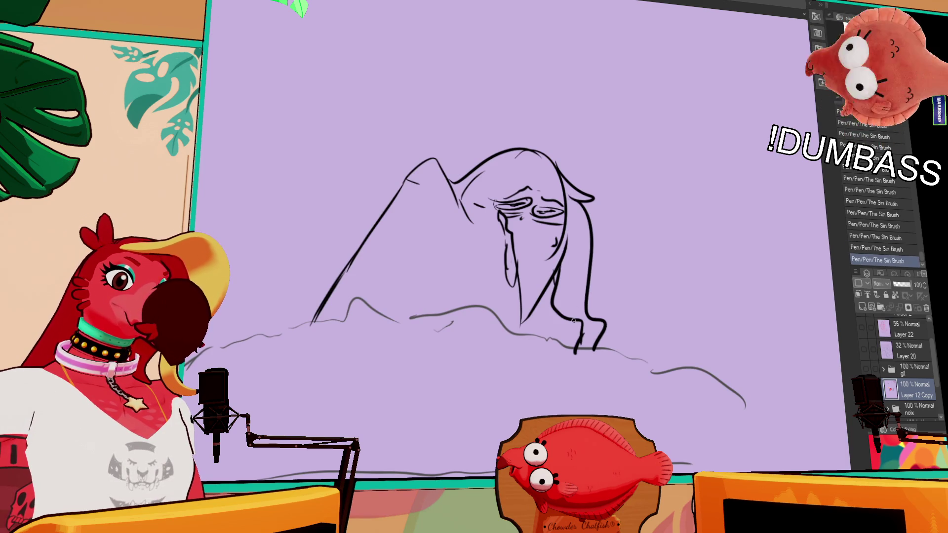
drag(560, 227, 525, 320)
- Hatch the chin and neck area with short pen strokes
drag(547, 287, 526, 309)
drag(543, 276, 524, 316)
drag(541, 274, 522, 296)
drag(538, 270, 523, 292)
drag(518, 249, 521, 260)
drag(525, 254, 527, 265)
- Hatch the forehead and add a pointed ear and a hair curl on the head
drag(536, 167, 532, 176)
mouse_move(540, 171)
mouse_down()
mouse_move(536, 181)
mouse_move(552, 156)
mouse_move(580, 157)
mouse_up()
drag(503, 152, 482, 175)
drag(516, 150, 493, 183)
mouse_move(532, 155)
mouse_down()
mouse_move(503, 184)
mouse_move(484, 185)
mouse_up()
drag(518, 175, 494, 186)
mouse_move(542, 153)
mouse_down()
mouse_move(522, 173)
mouse_move(575, 208)
mouse_up()
- Add a hooked curl and short curved strokes to the right of the hair
mouse_move(641, 206)
mouse_down()
mouse_move(601, 209)
mouse_move(631, 227)
mouse_move(637, 205)
mouse_move(645, 213)
mouse_up()
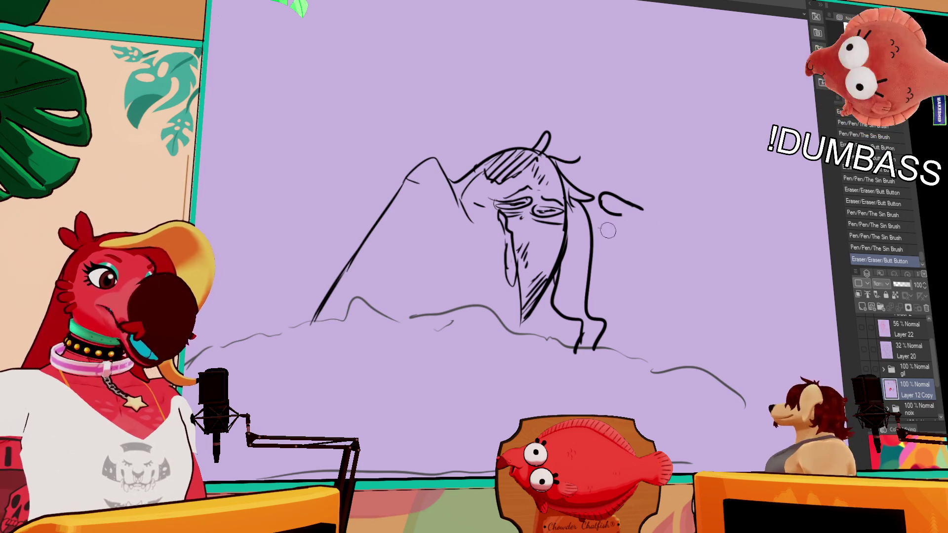
drag(743, 299, 764, 245)
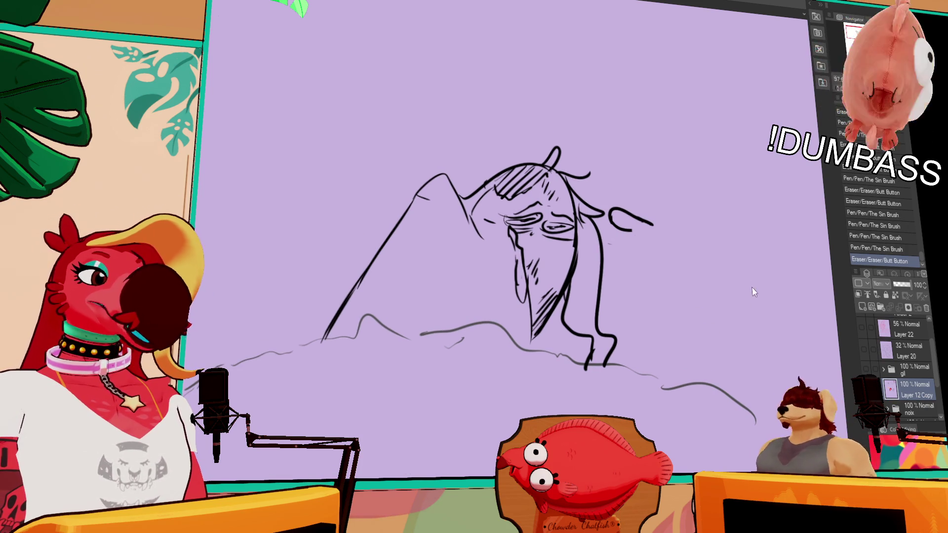
drag(728, 332, 730, 322)
mouse_move(660, 244)
mouse_down()
mouse_move(630, 237)
mouse_move(618, 248)
mouse_up()
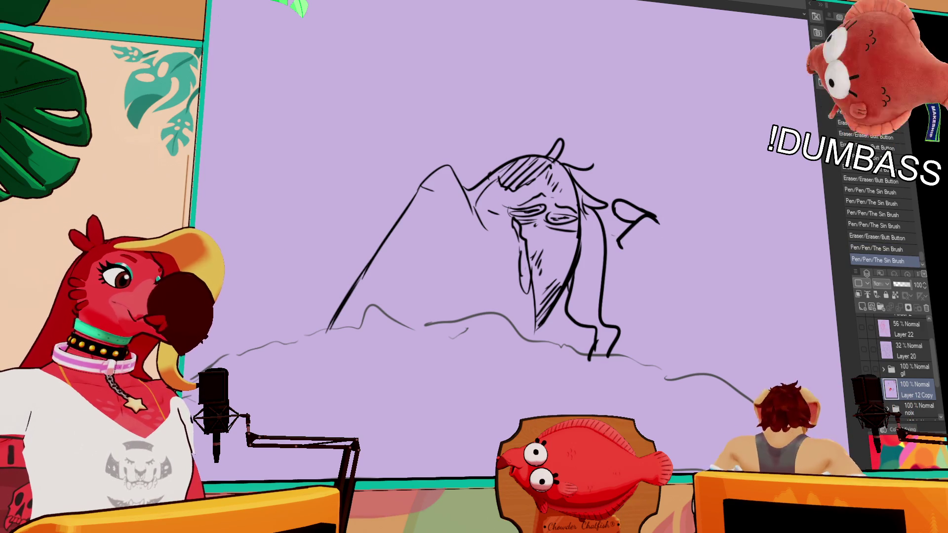
- Draw strokes down the left of the head, undoing then restoring the last two strokes
drag(438, 217, 373, 311)
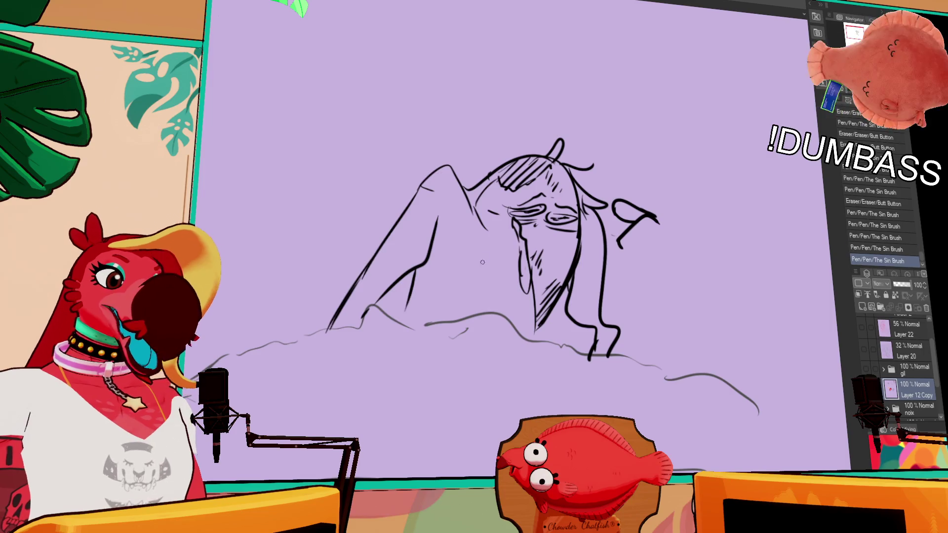
drag(419, 269, 415, 328)
drag(516, 278, 492, 327)
key(ctrl+z)
key(ctrl+z)
mouse_move(518, 248)
mouse_down()
mouse_move(511, 301)
mouse_move(510, 268)
mouse_up()
key(ctrl+z)
key(ctrl+z)
key(ctrl+z)
key(ctrl+y)
key(ctrl+y)
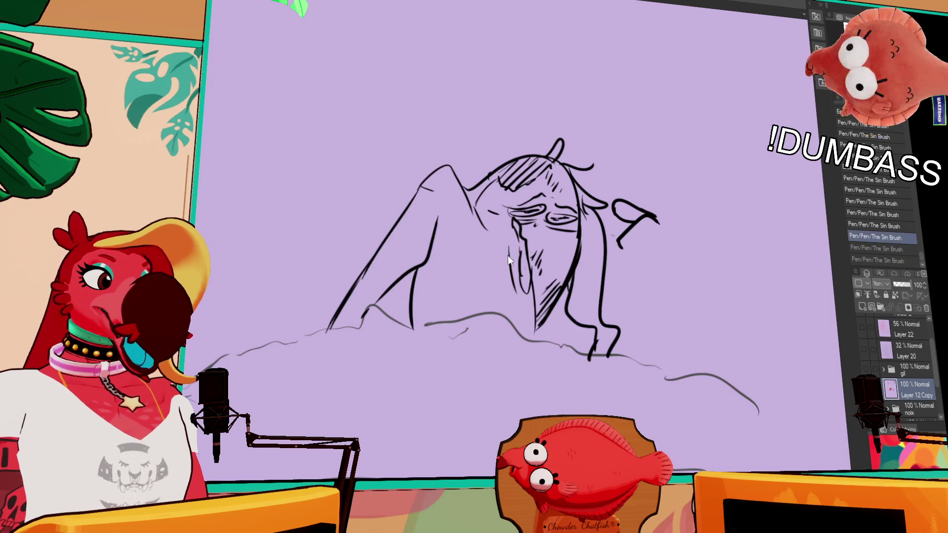
key(ctrl+z)
key(ctrl+z)
key(ctrl+y)
key(ctrl+y)
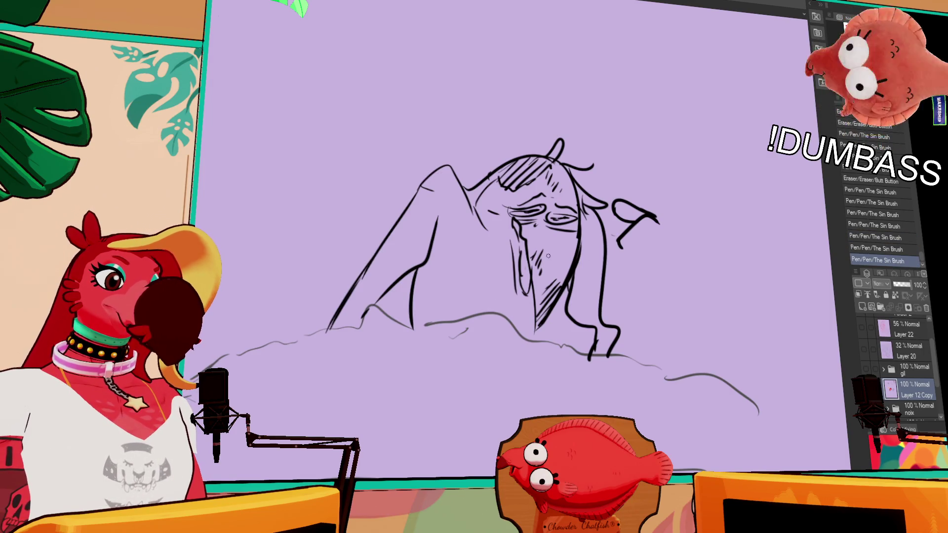
- Mark the right eye, then erase and redraw the left slope line down to the mound
drag(570, 209, 585, 218)
drag(712, 281, 714, 289)
drag(412, 205, 353, 295)
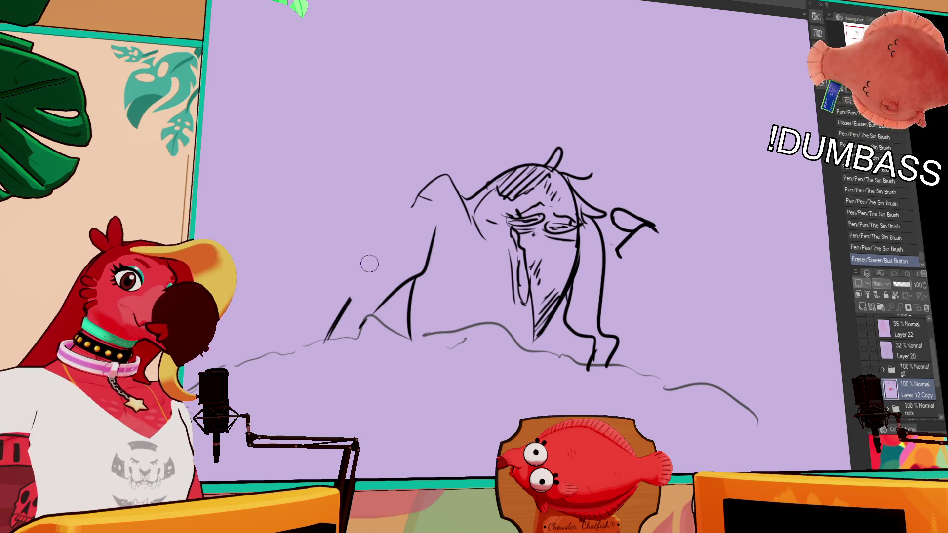
mouse_move(437, 179)
mouse_down()
mouse_move(405, 200)
mouse_move(353, 287)
mouse_up()
key(ctrl+z)
mouse_move(447, 171)
mouse_down()
mouse_move(413, 194)
mouse_move(343, 314)
mouse_up()
- Draw a curved line across the torso, retrying it several times
drag(626, 250, 629, 240)
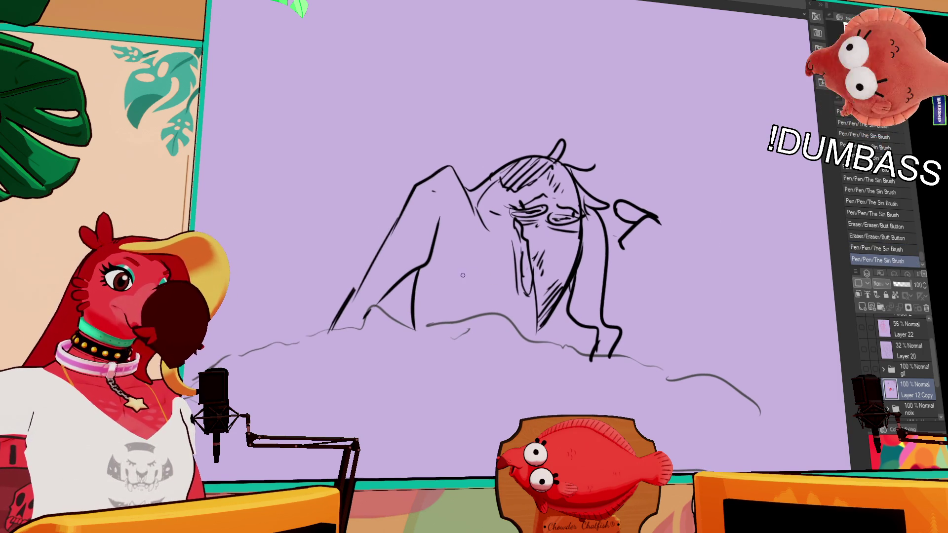
drag(481, 255, 483, 294)
key(ctrl+z)
key(ctrl+z)
drag(437, 251, 456, 299)
key(ctrl+z)
drag(436, 251, 454, 292)
key(ctrl+z)
drag(436, 251, 459, 298)
key(ctrl+z)
mouse_move(435, 252)
mouse_down()
mouse_move(464, 299)
mouse_move(452, 298)
mouse_move(479, 289)
mouse_up()
key(ctrl+z)
- Add short strokes along the lower torso, the lower lines and near the left arm
drag(485, 296, 499, 313)
drag(503, 316, 512, 309)
mouse_move(510, 302)
mouse_down()
mouse_move(526, 321)
mouse_move(507, 316)
mouse_up()
drag(605, 346, 618, 365)
drag(447, 228, 424, 255)
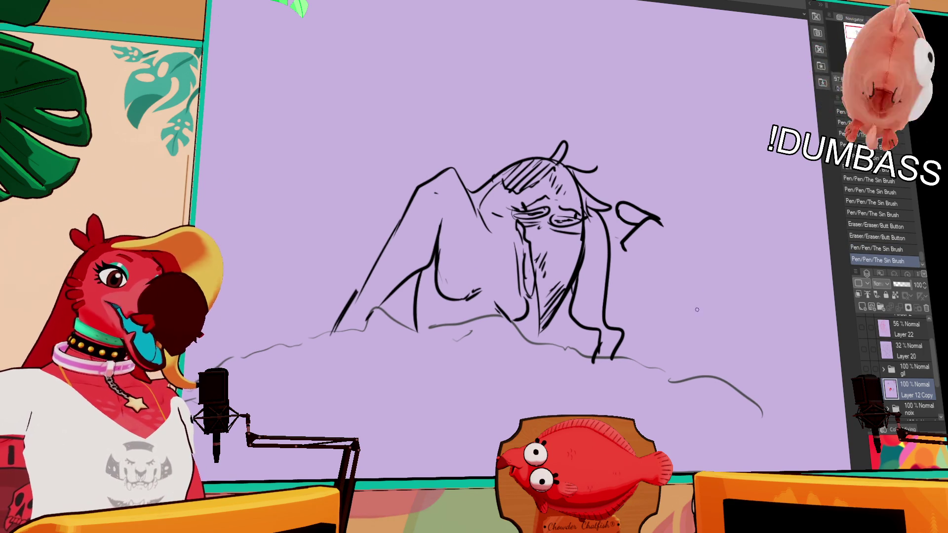
- Erase the curly mark beside the head, draw a hand there, and add a stroke near the top
drag(670, 309, 668, 300)
mouse_move(633, 241)
mouse_down()
mouse_move(637, 213)
mouse_move(622, 197)
mouse_move(644, 211)
mouse_move(618, 188)
mouse_up()
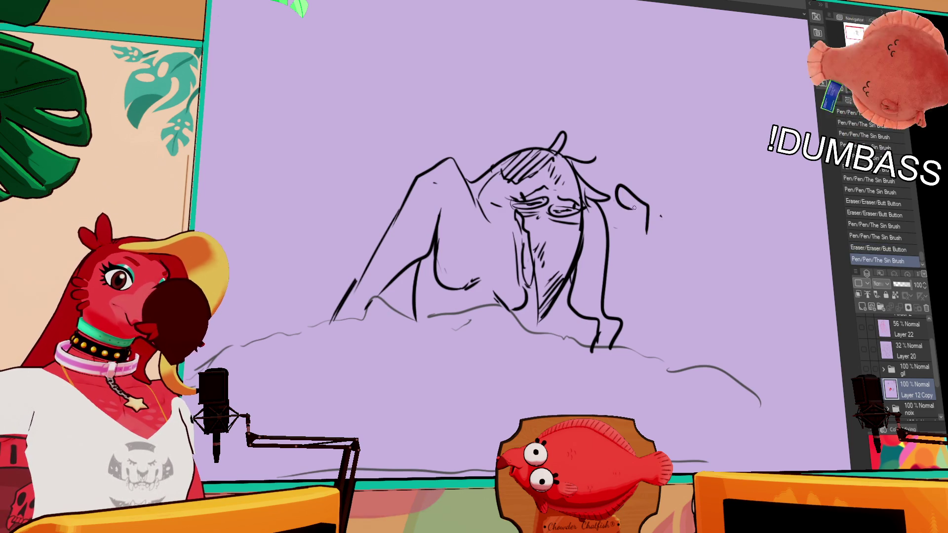
mouse_move(646, 240)
mouse_down()
mouse_move(616, 206)
mouse_move(608, 221)
mouse_move(631, 236)
mouse_up()
mouse_move(635, 231)
mouse_down()
mouse_move(614, 253)
mouse_move(614, 242)
mouse_move(636, 237)
mouse_up()
key(ctrl+z)
key(ctrl+z)
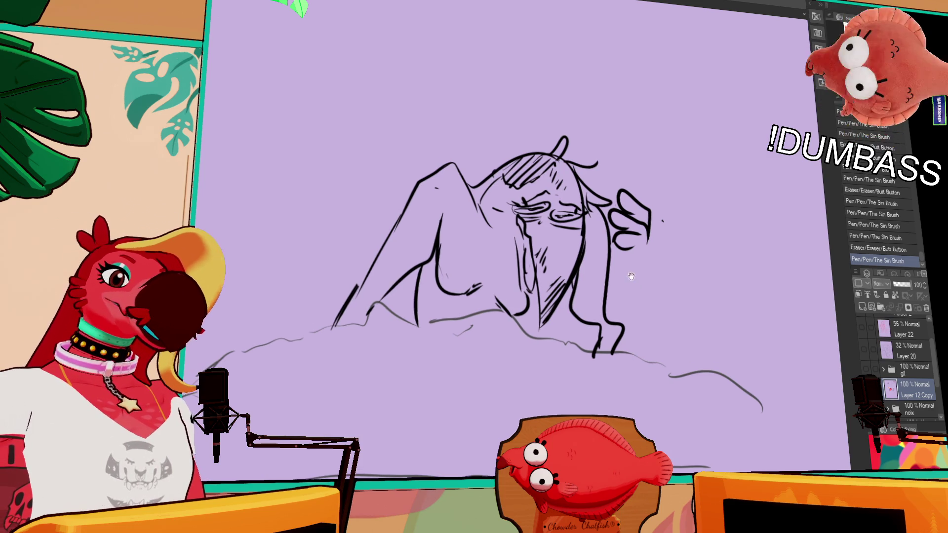
mouse_move(487, 95)
mouse_down()
mouse_move(483, 109)
mouse_move(505, 85)
mouse_move(533, 99)
mouse_move(509, 124)
mouse_move(517, 128)
mouse_move(587, 127)
mouse_up()
- Finish the 'wuh habben...' lettering with its three ellipsis dots
key(ctrl+z)
key(ctrl+z)
click(599, 130)
click(607, 130)
click(614, 130)
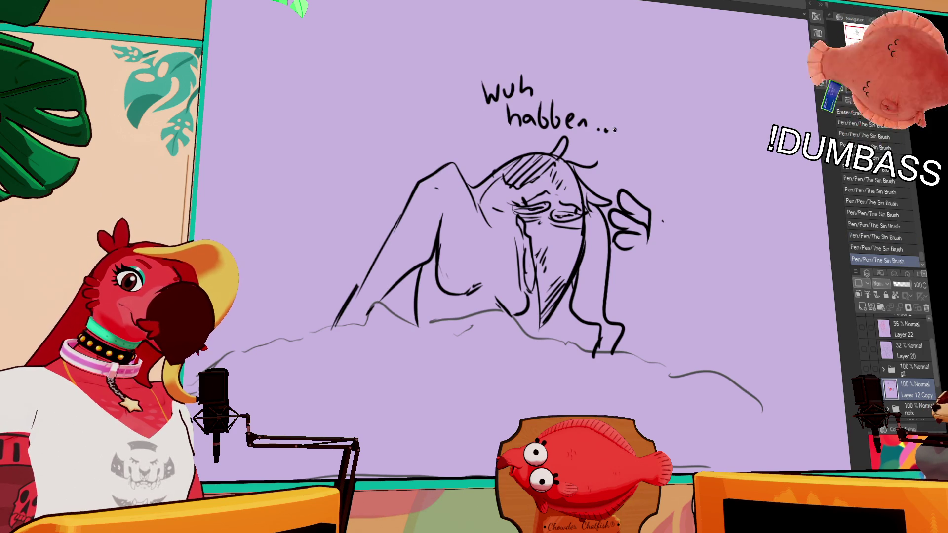
scroll(695, 198, up, 1)
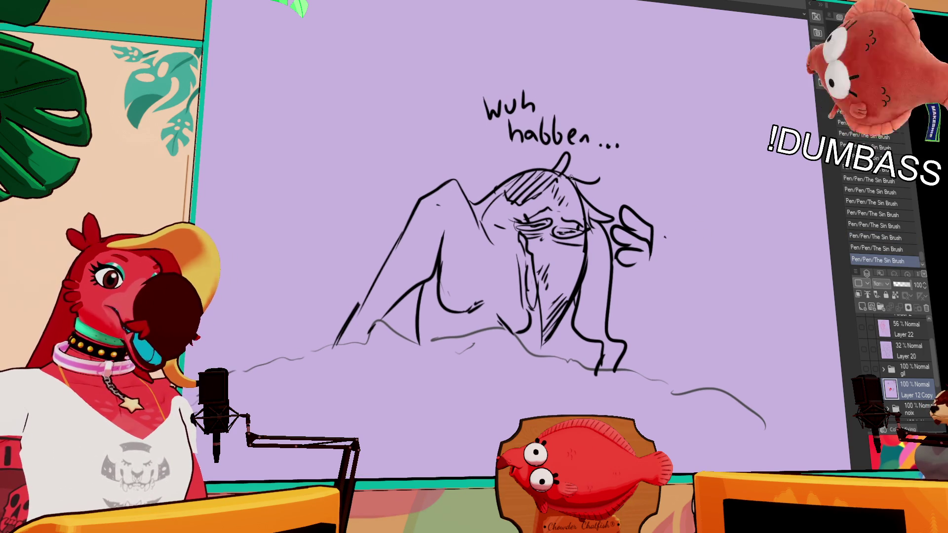
mouse_move(499, 145)
mouse_down()
mouse_move(516, 170)
mouse_move(530, 165)
mouse_move(447, 124)
mouse_move(557, 80)
mouse_move(634, 149)
mouse_move(573, 154)
mouse_up()
key(ctrl+z)
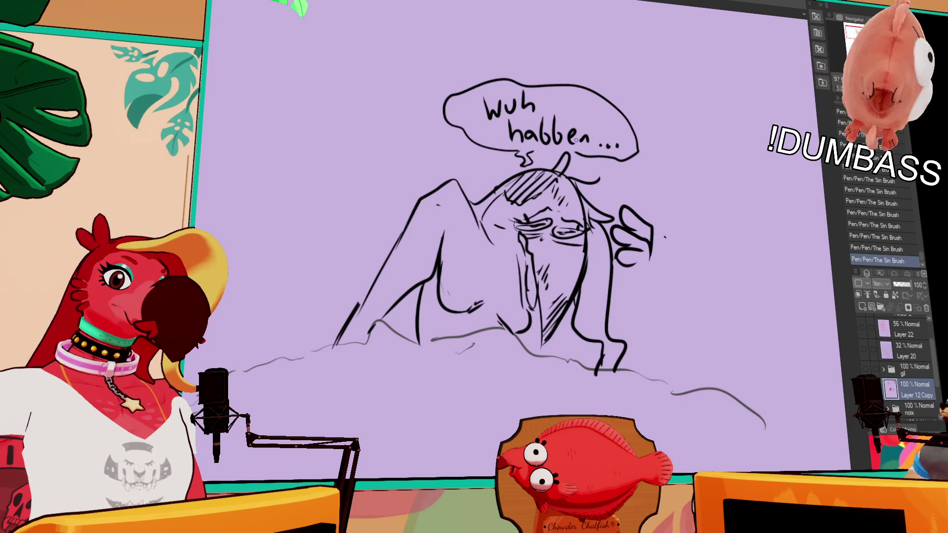
drag(623, 220, 640, 215)
- Hatch shading along the left leg, then lasso the figure's head and hand
drag(445, 197, 437, 221)
drag(458, 197, 441, 242)
mouse_move(410, 256)
mouse_down()
mouse_move(407, 279)
mouse_move(425, 283)
mouse_up()
drag(445, 259, 432, 280)
drag(647, 233, 648, 226)
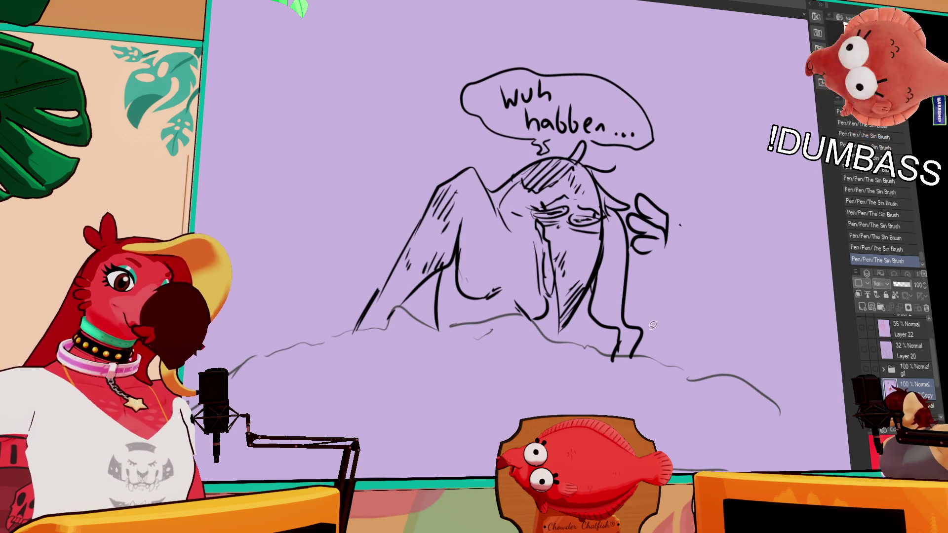
mouse_move(649, 331)
mouse_down()
mouse_move(555, 308)
mouse_move(558, 148)
mouse_move(588, 133)
mouse_up()
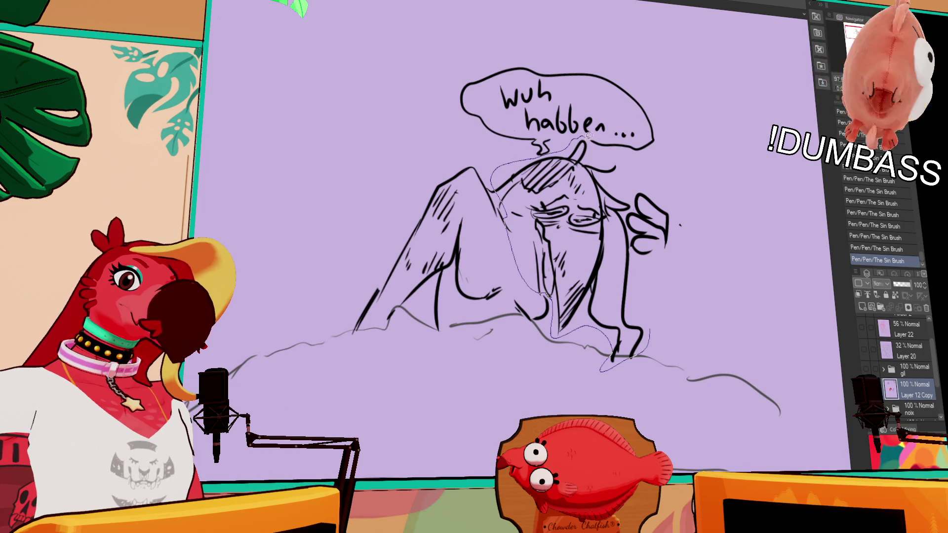
- Shrink the lassoed head and raised hand slightly, shift them lower, apply, and deselect
drag(690, 280, 656, 332)
click(615, 384)
drag(707, 372, 679, 347)
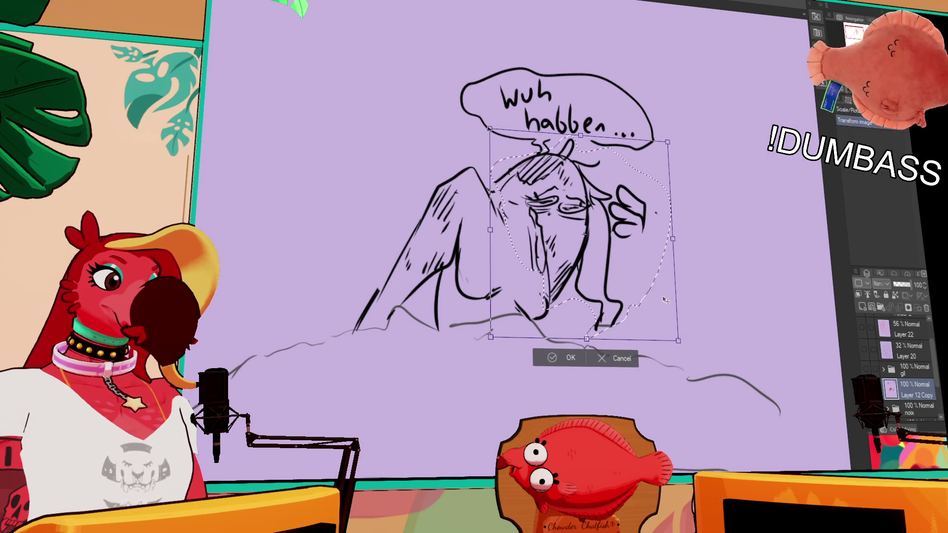
mouse_move(651, 306)
mouse_down()
mouse_move(688, 289)
mouse_move(633, 295)
mouse_move(697, 274)
mouse_up()
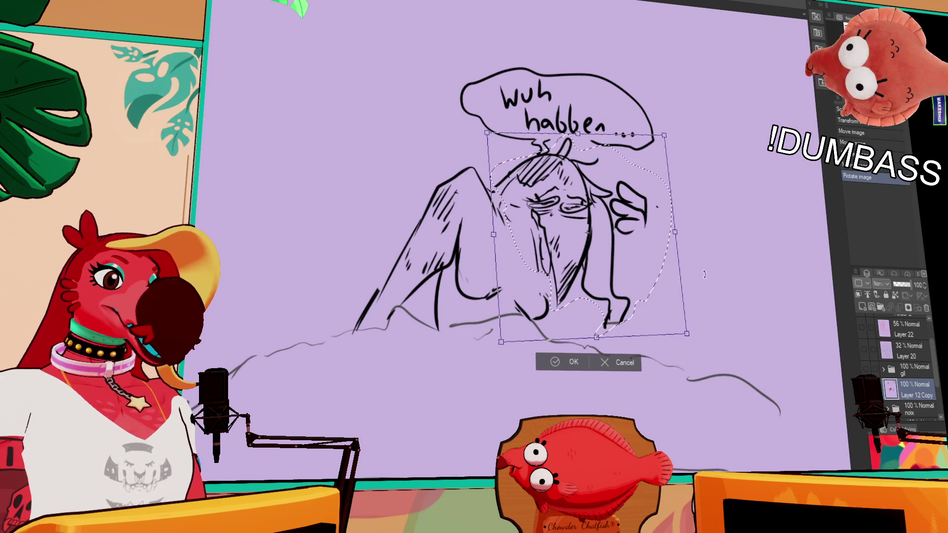
key(Return)
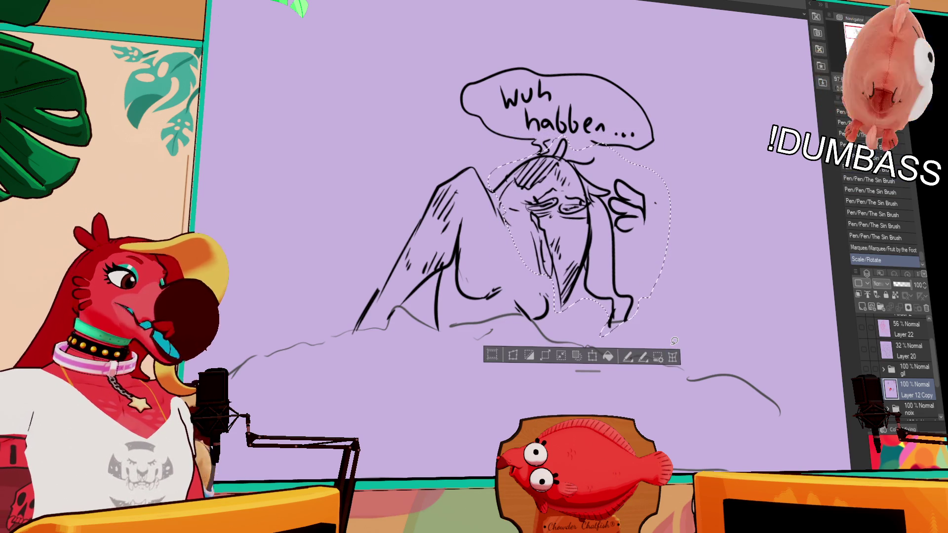
key(ctrl+d)
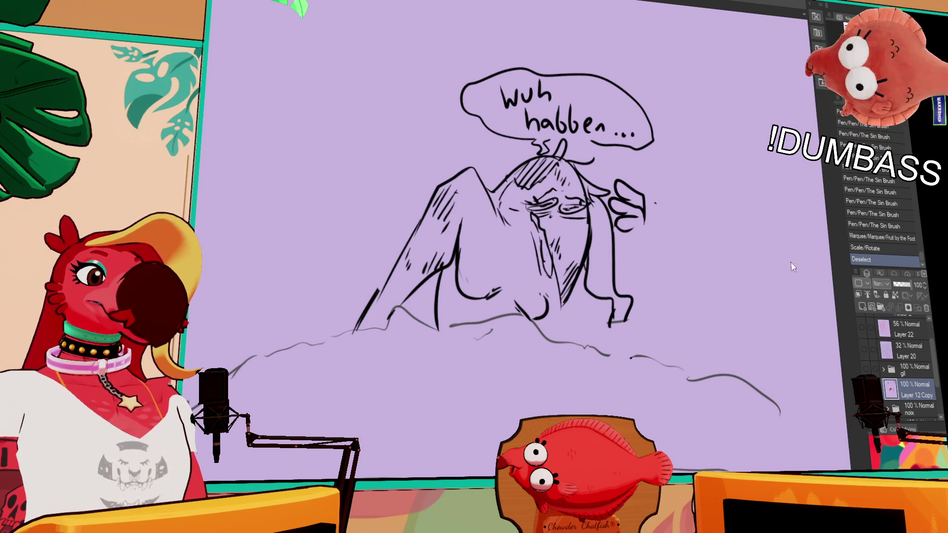
mouse_move(542, 293)
mouse_down()
mouse_move(543, 282)
mouse_move(545, 302)
mouse_up()
- Erase a stray line and try short pen marks on the figure, undoing the rejected strokes
mouse_move(574, 330)
mouse_down()
mouse_move(715, 311)
mouse_move(751, 321)
mouse_move(698, 239)
mouse_up()
drag(447, 269, 494, 270)
drag(417, 256, 456, 270)
key(ctrl+z)
key(ctrl+z)
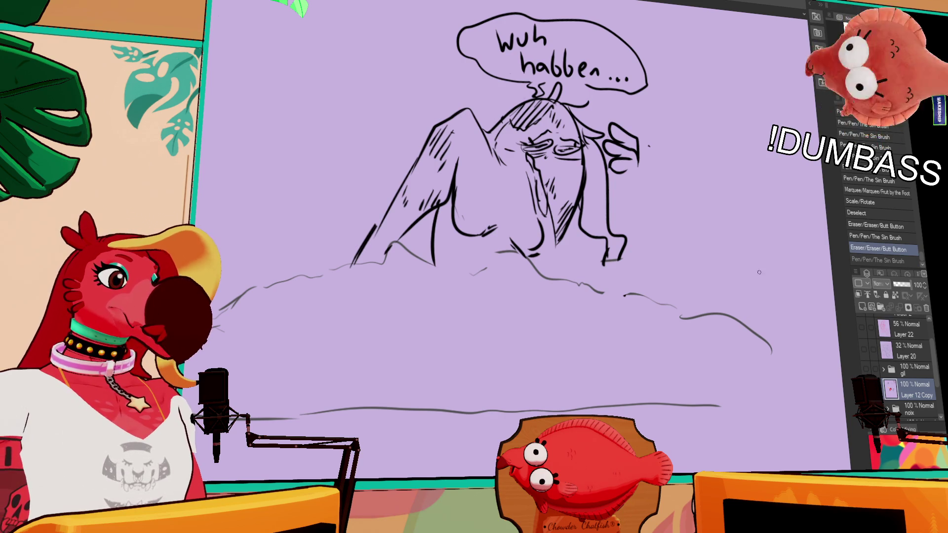
scroll(756, 306, up, 1)
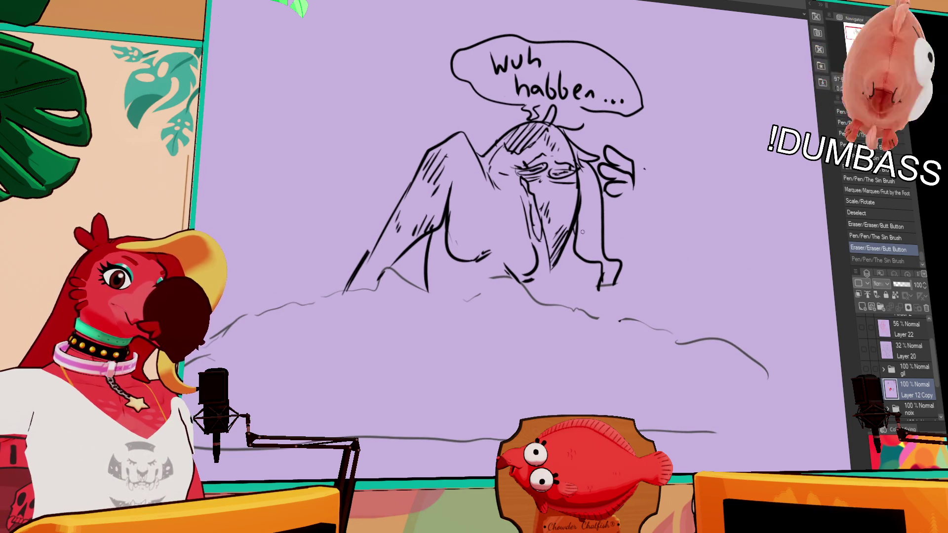
click(509, 187)
click(496, 199)
drag(494, 181, 477, 194)
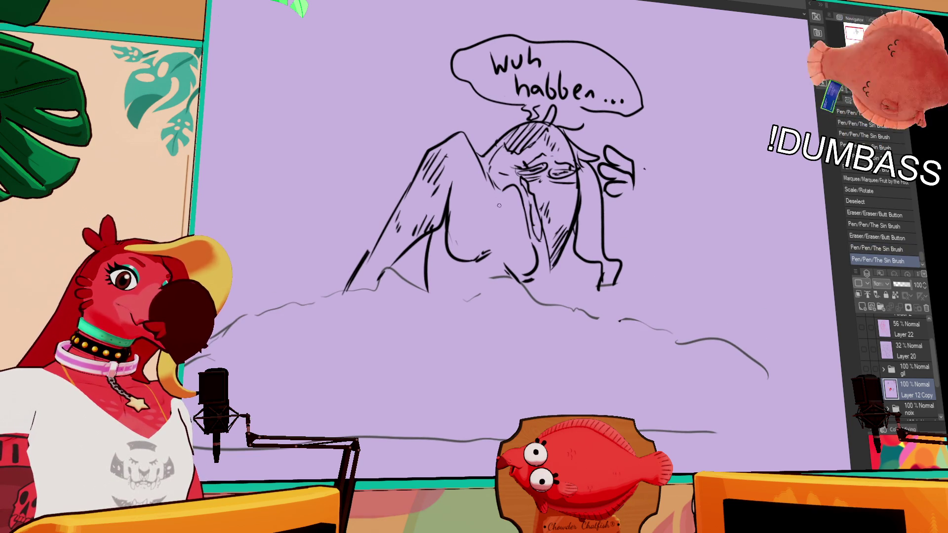
key(ctrl+z)
drag(487, 134, 462, 189)
key(ctrl+z)
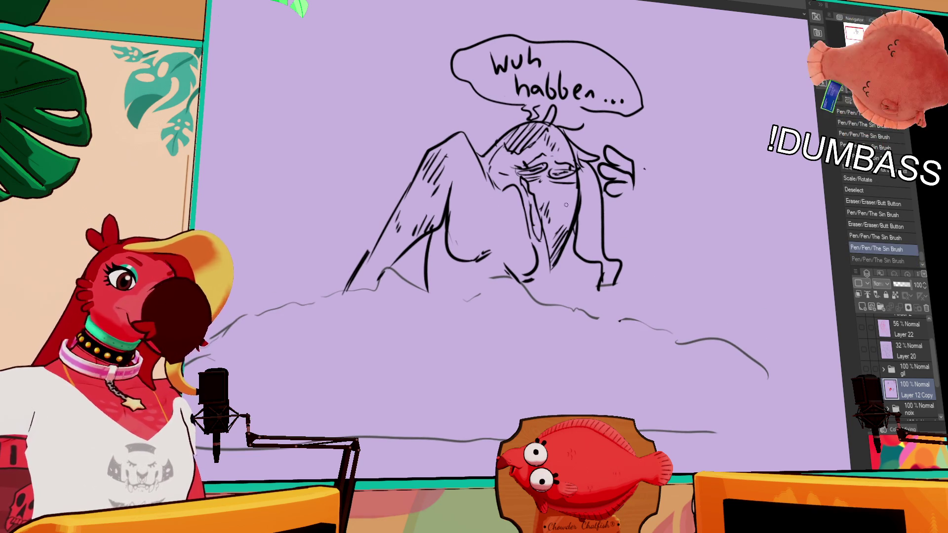
- Add a pen stroke near the face, undoing and redoing it to compare
scroll(629, 303, up, 2)
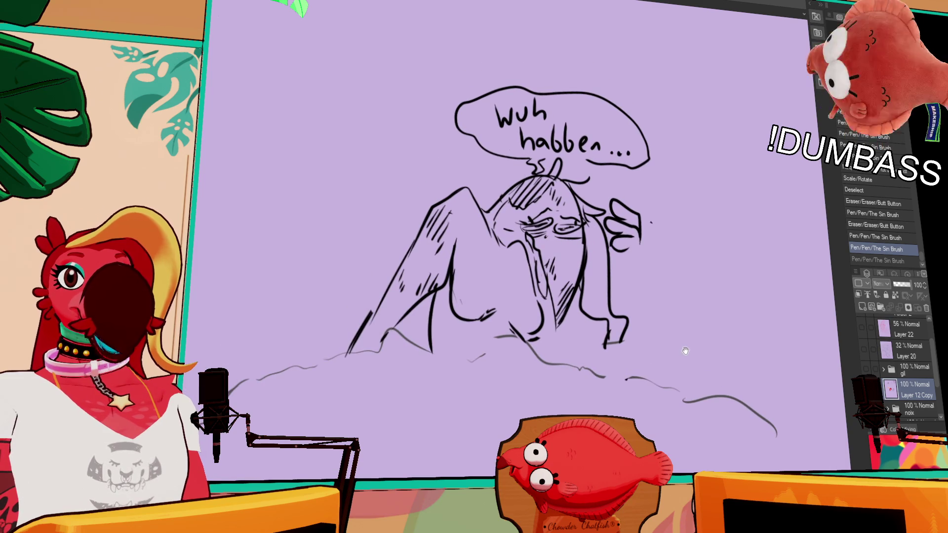
mouse_move(457, 199)
mouse_down()
mouse_move(437, 208)
mouse_move(478, 206)
mouse_up()
key(ctrl+z)
key(ctrl+z)
key(ctrl+y)
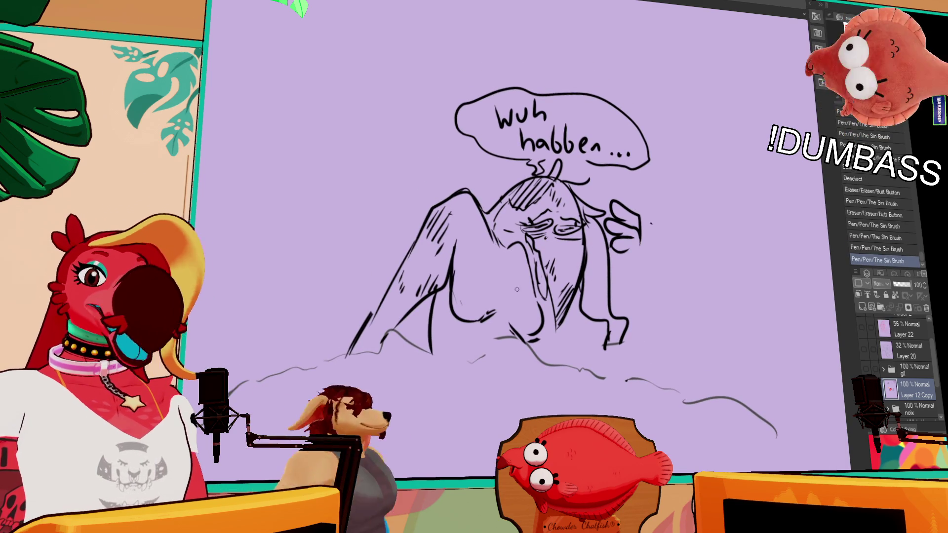
scroll(666, 311, down, 1)
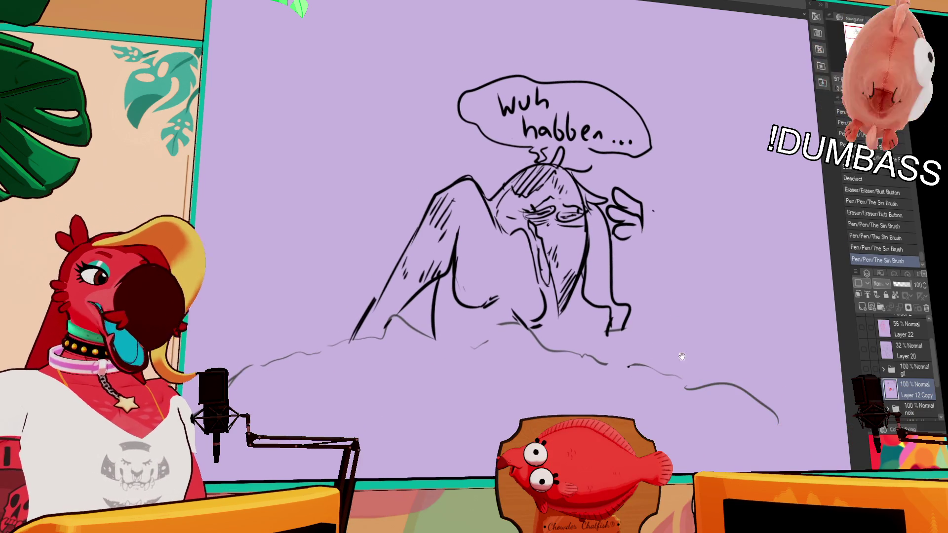
key(ctrl+z)
key(ctrl+y)
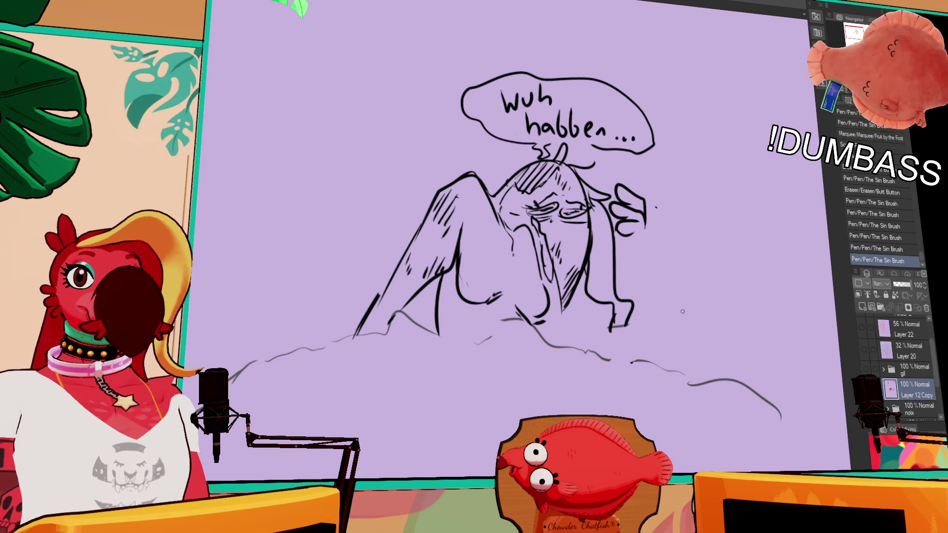
scroll(710, 295, down, 1)
- Ink the raised hand's right edge, wrist and lower hair, then touch up lines with the eraser
drag(708, 300, 713, 292)
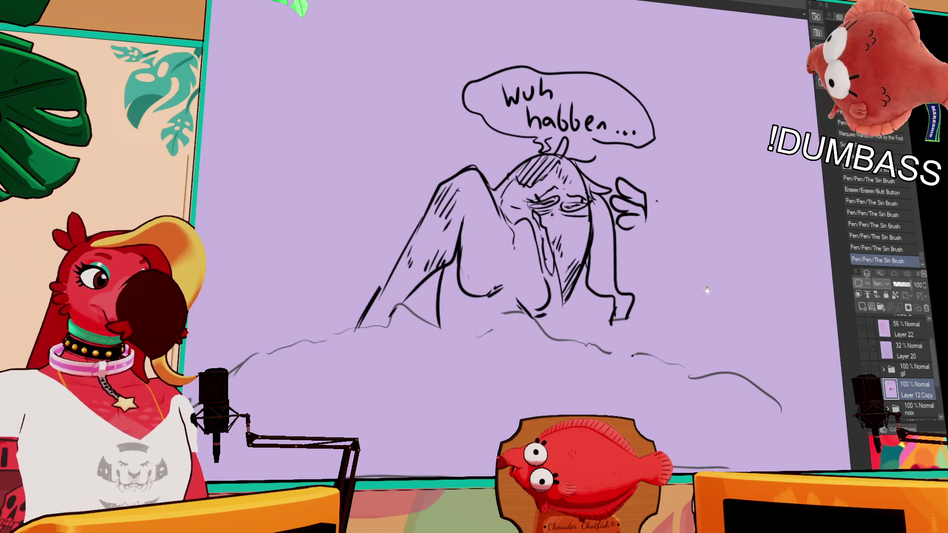
mouse_move(647, 204)
mouse_down()
mouse_move(642, 256)
mouse_move(651, 277)
mouse_move(621, 292)
mouse_up()
drag(635, 245, 617, 266)
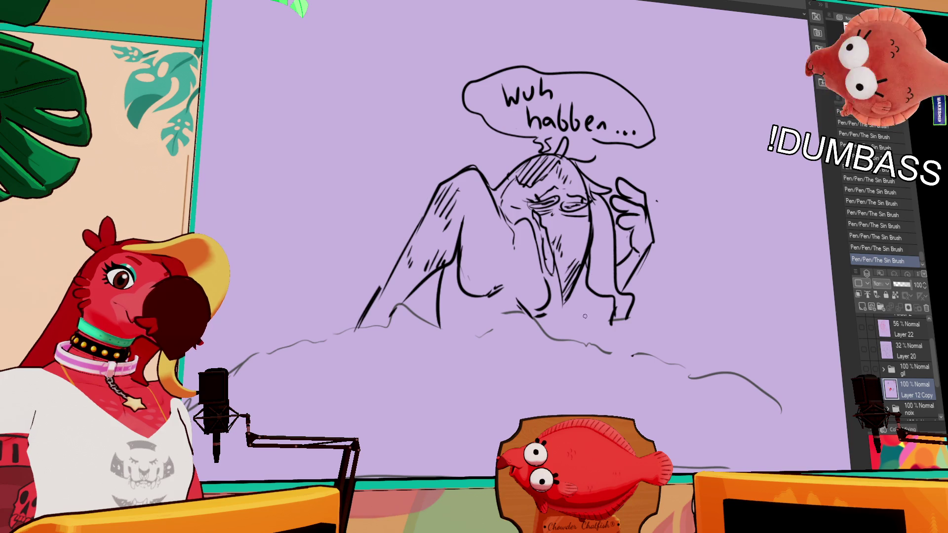
mouse_move(572, 302)
mouse_down()
mouse_move(600, 326)
mouse_move(614, 302)
mouse_up()
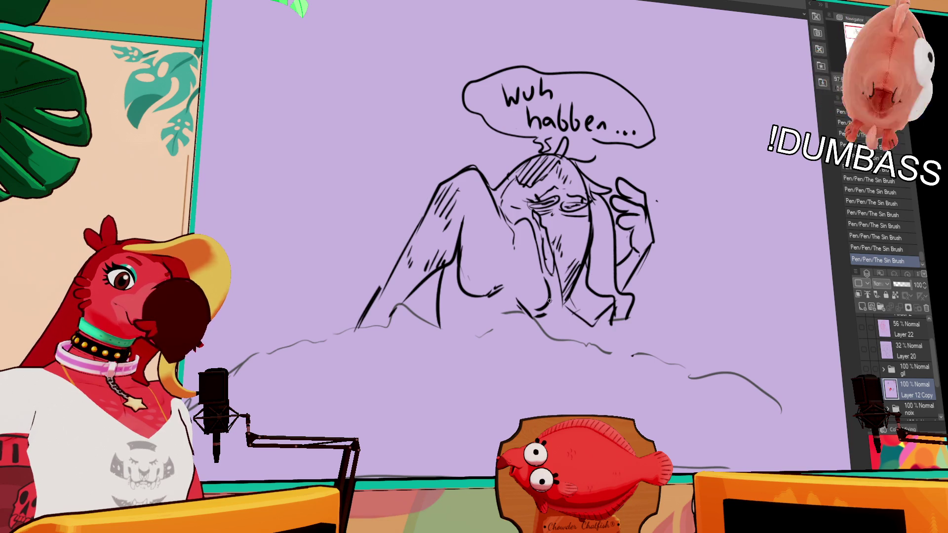
mouse_move(541, 284)
mouse_down()
mouse_move(551, 317)
mouse_move(531, 314)
mouse_up()
drag(463, 326, 486, 333)
key(ctrl+z)
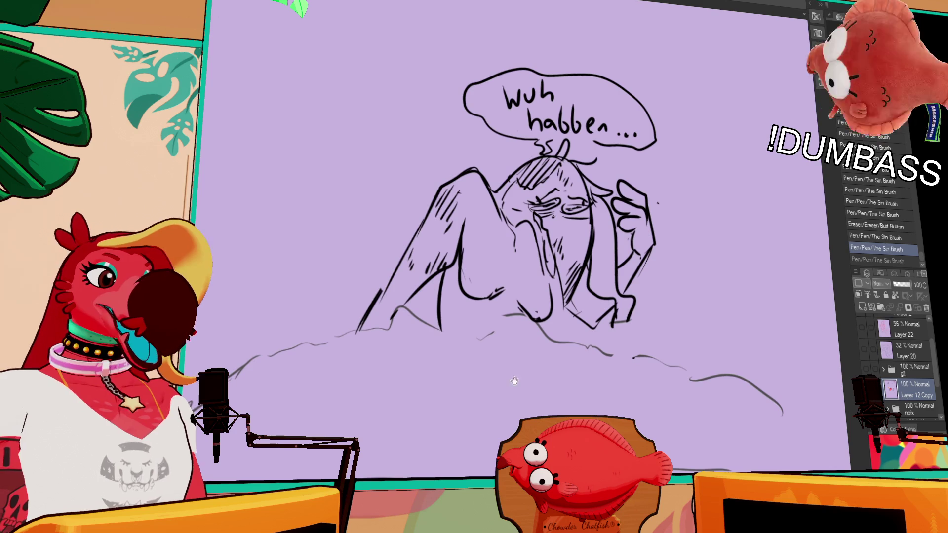
drag(442, 332, 479, 335)
key(ctrl+z)
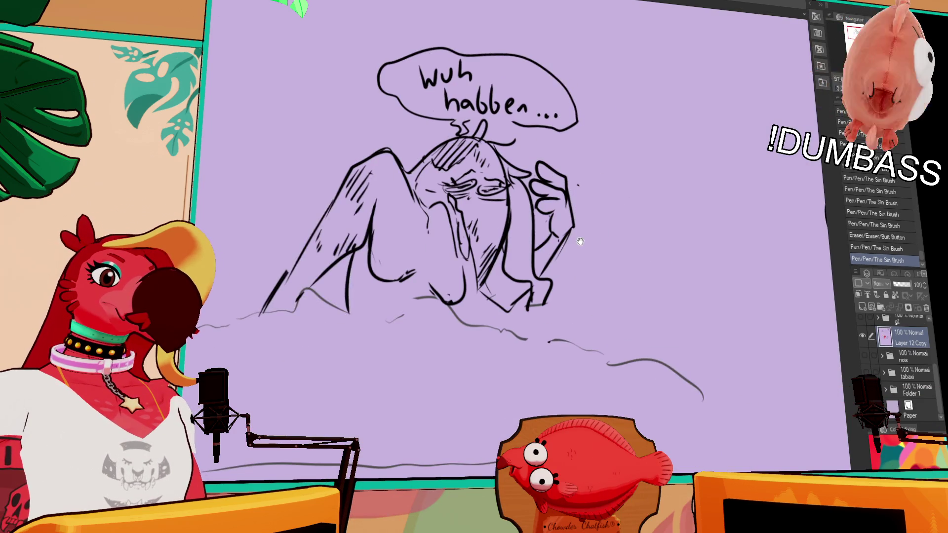
scroll(462, 252, down, 1)
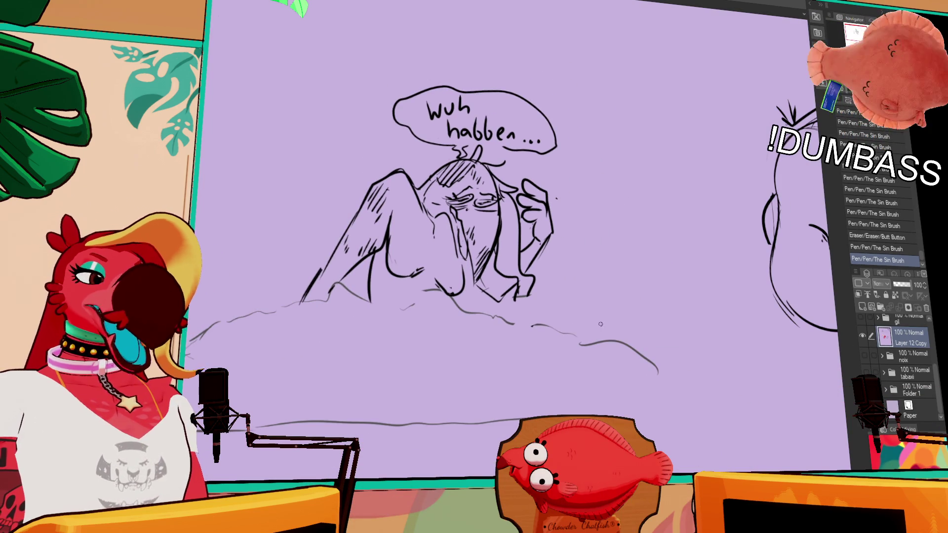
scroll(424, 293, up, 1)
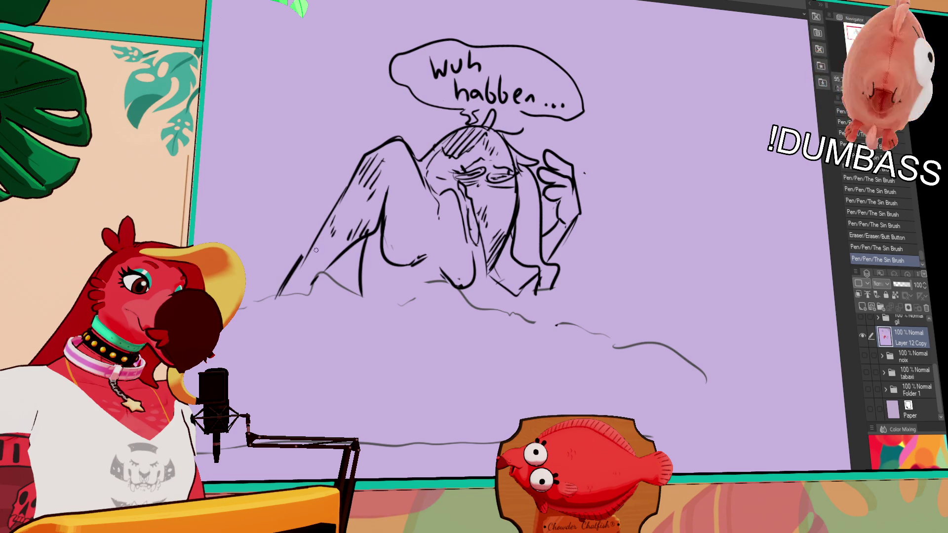
drag(595, 265, 597, 268)
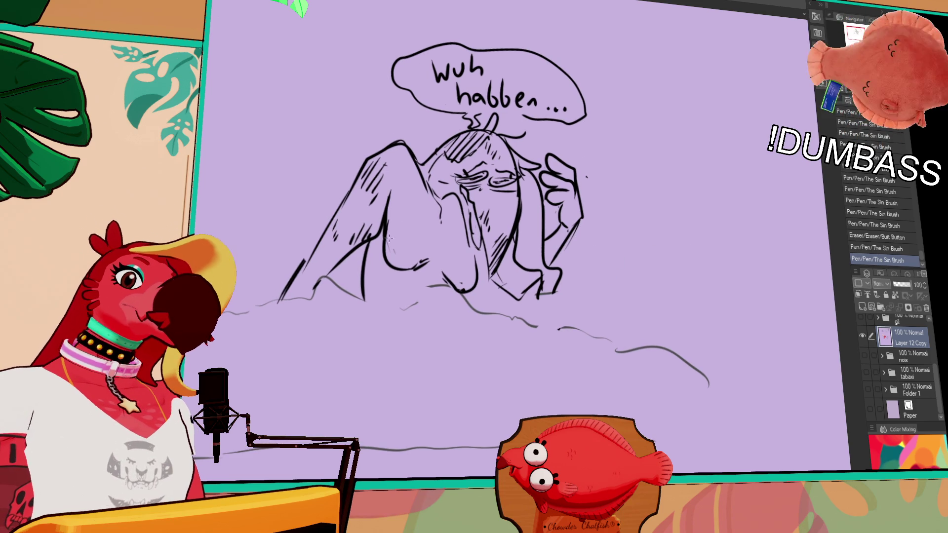
- Select two rectangles over the chest, apply the Mosaic filter, then deselect
drag(405, 246, 405, 246)
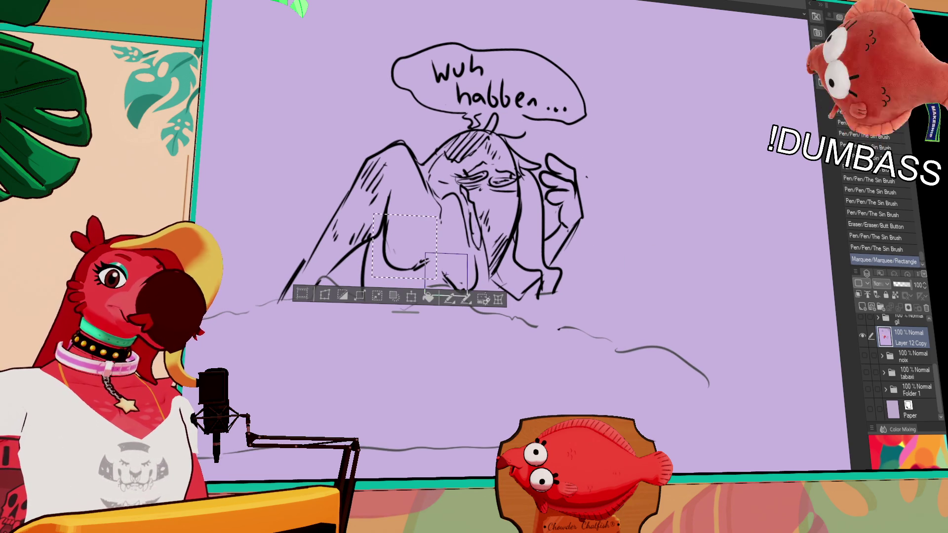
drag(454, 275, 484, 302)
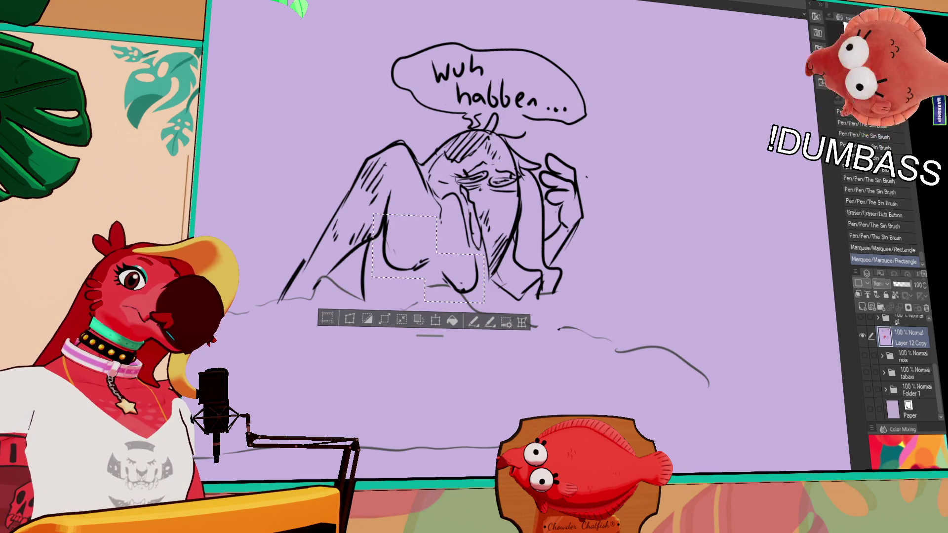
click(264, 3)
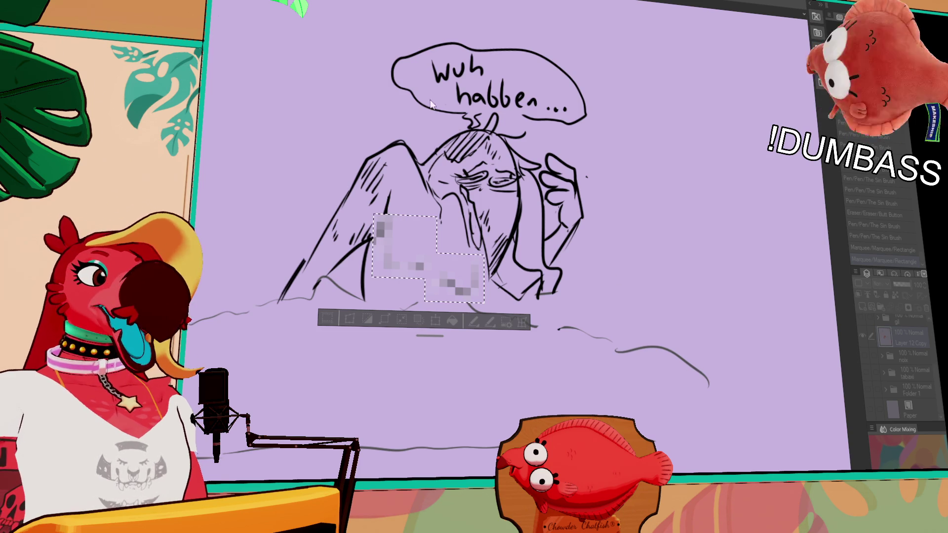
key(Return)
key(ctrl+d)
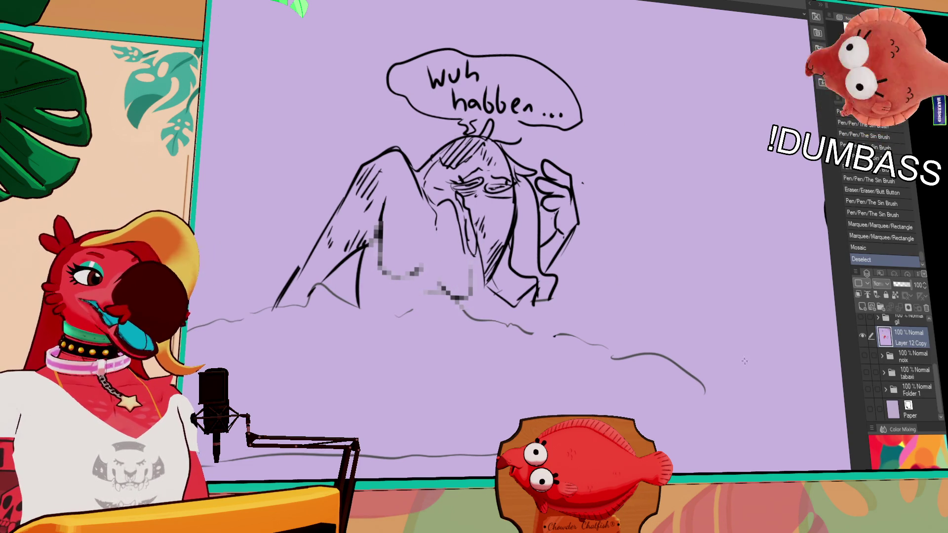
drag(746, 382, 787, 363)
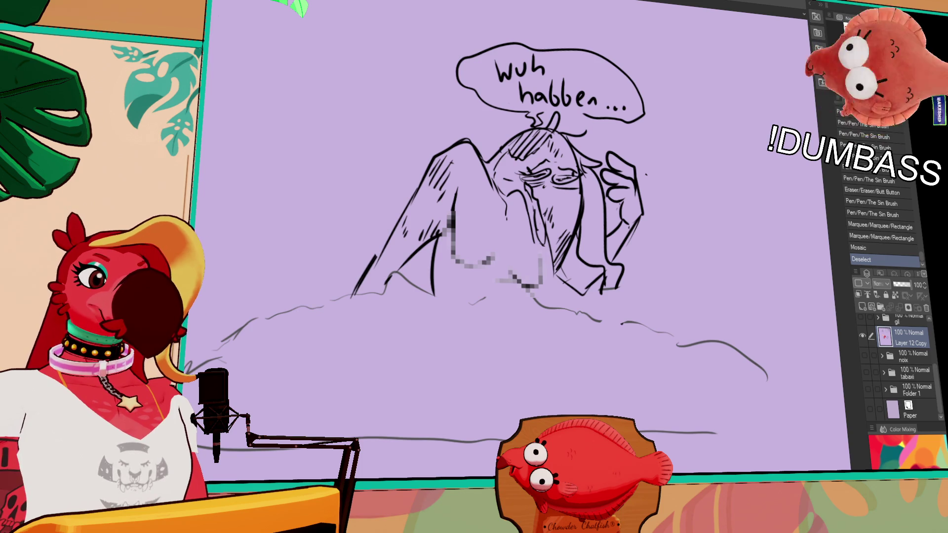
scroll(639, 159, down, 5)
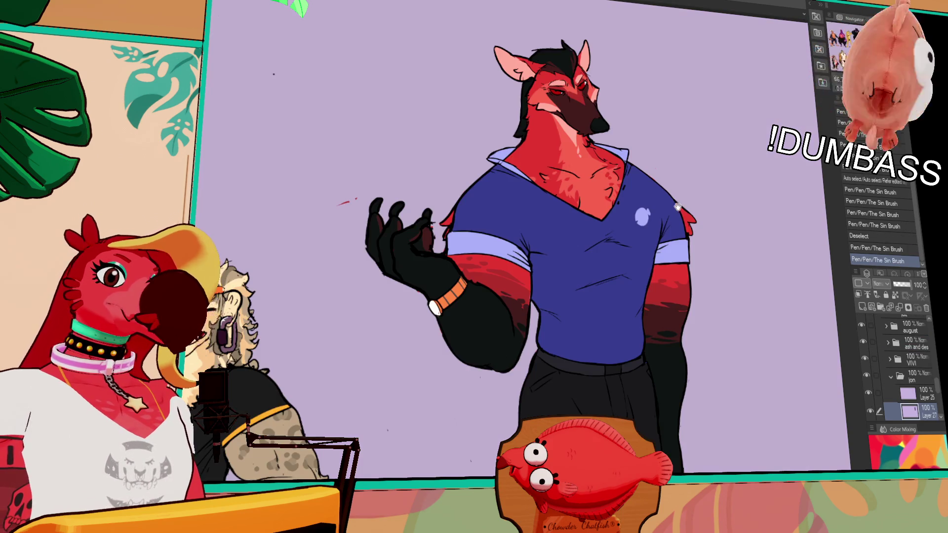
- Pan across the canvas to look over the other sketches
drag(678, 207, 617, 182)
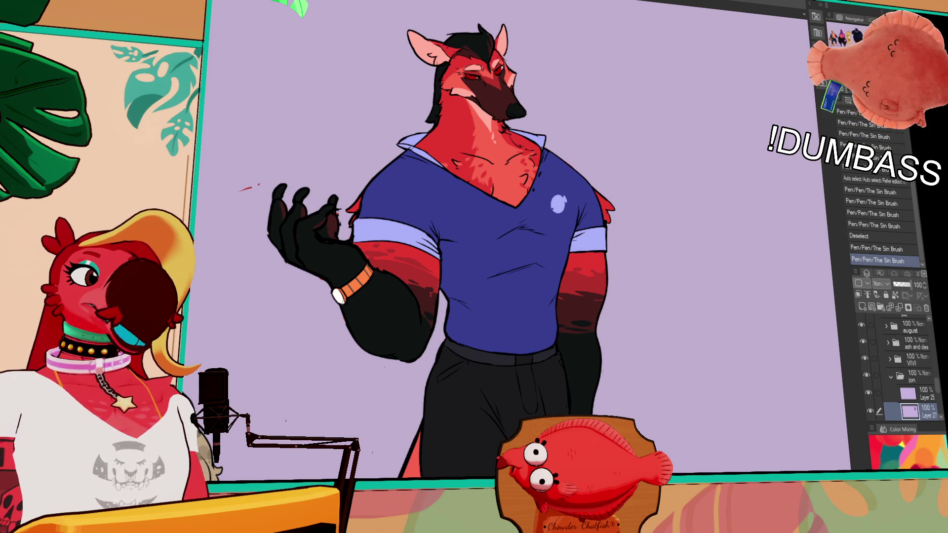
- Scroll down to the character's feet and hide the tail layer
scroll(764, 463, down, 3)
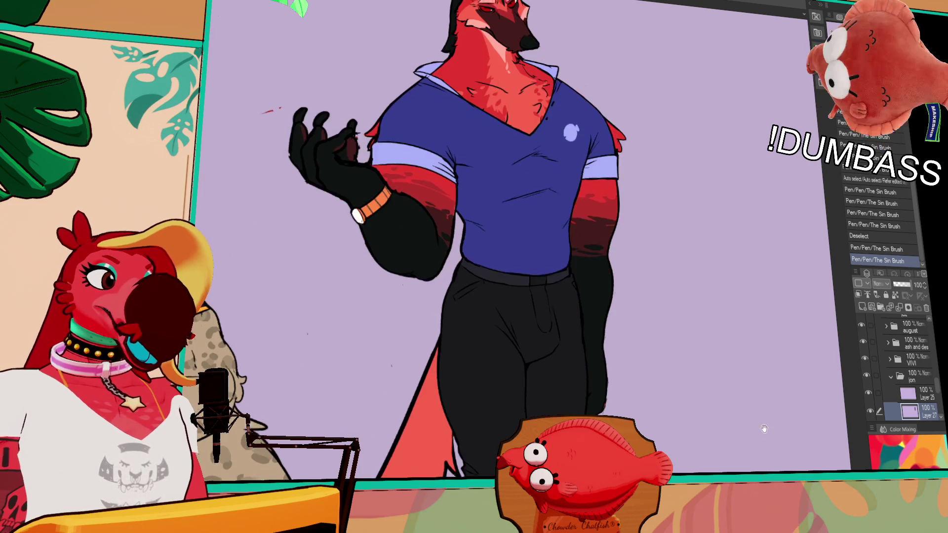
scroll(764, 463, down, 5)
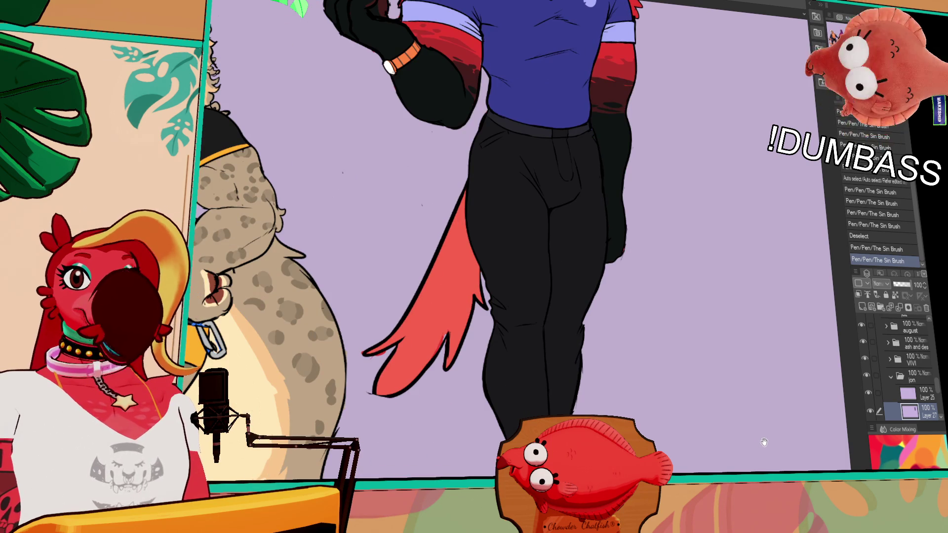
scroll(769, 417, down, 5)
scroll(770, 405, up, 5)
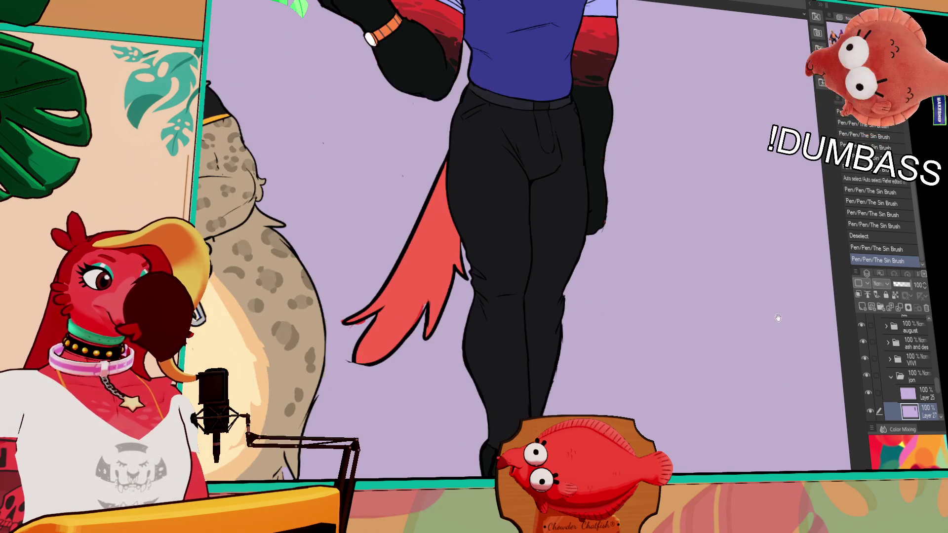
scroll(776, 366, down, 5)
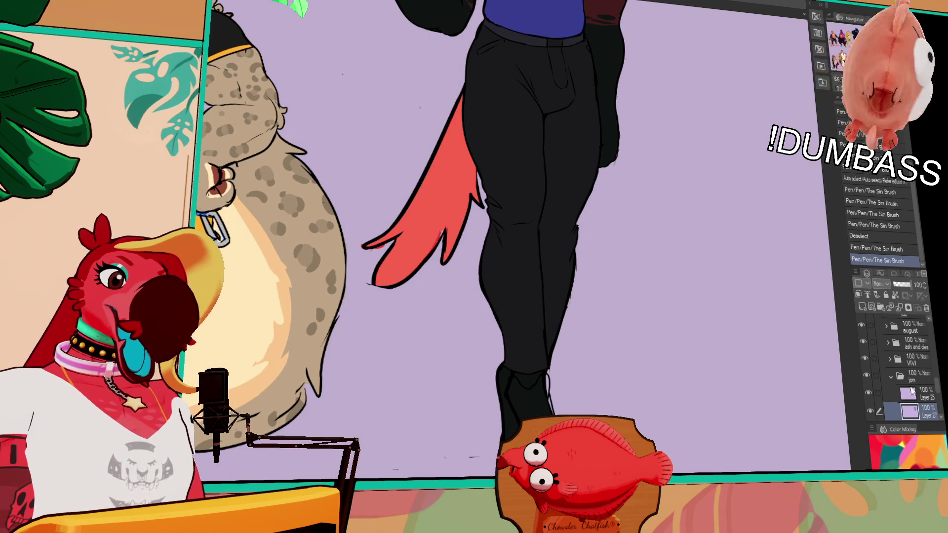
scroll(932, 389, down, 3)
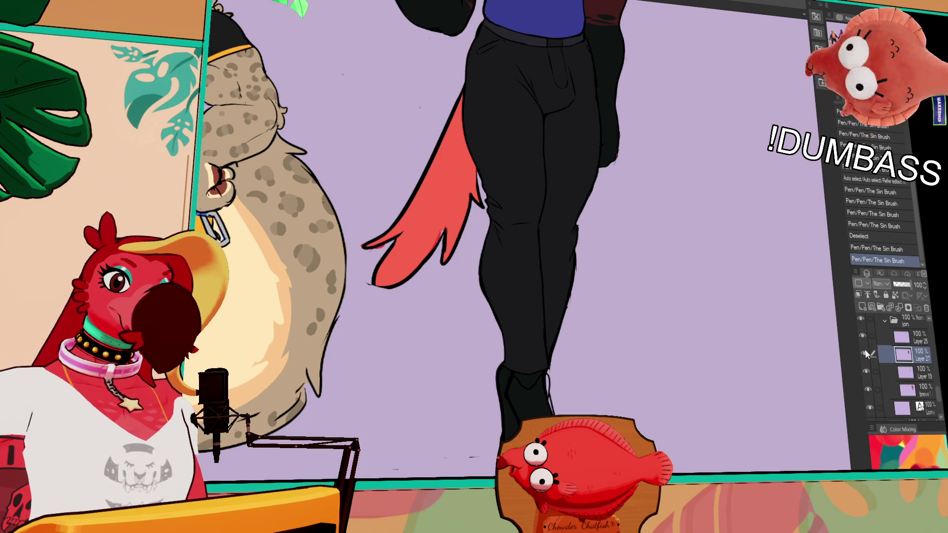
click(866, 371)
- Fill the shoe with dark red-brown, including the gap beside the ankle
click(516, 398)
drag(512, 377, 504, 372)
click(506, 380)
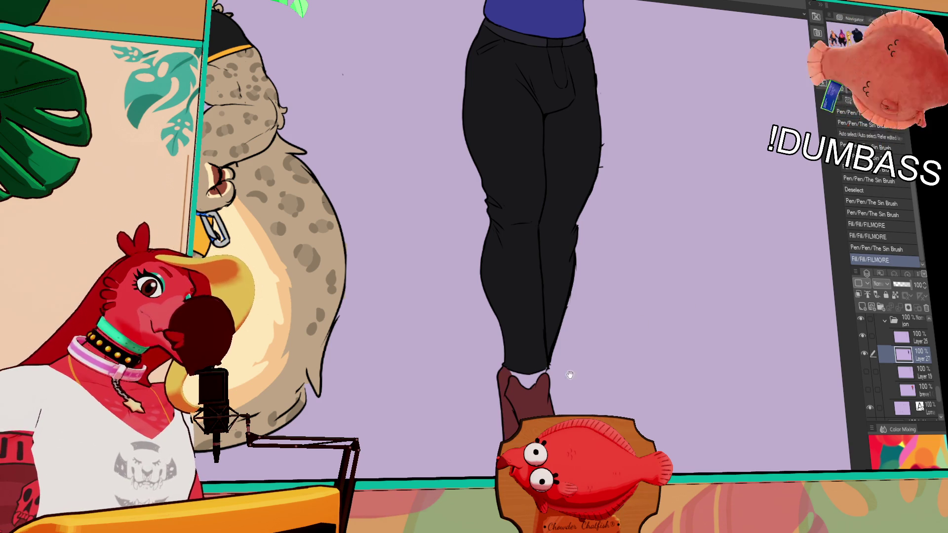
scroll(518, 353, down, 1)
- Auto-select the boot area and paint shading strokes inside it
key(w)
click(533, 376)
key(p)
drag(550, 409, 563, 372)
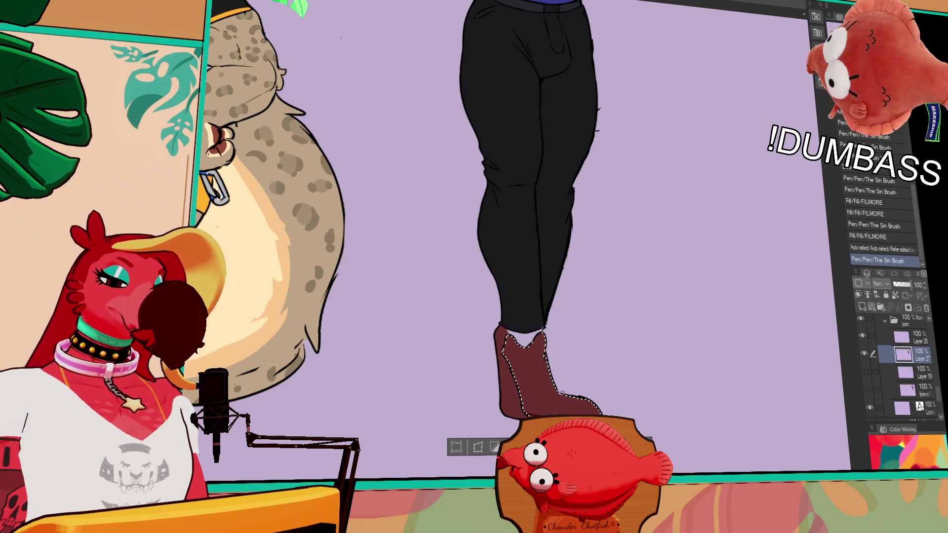
drag(529, 345, 544, 336)
drag(550, 375, 552, 371)
key(ctrl+z)
key(ctrl+z)
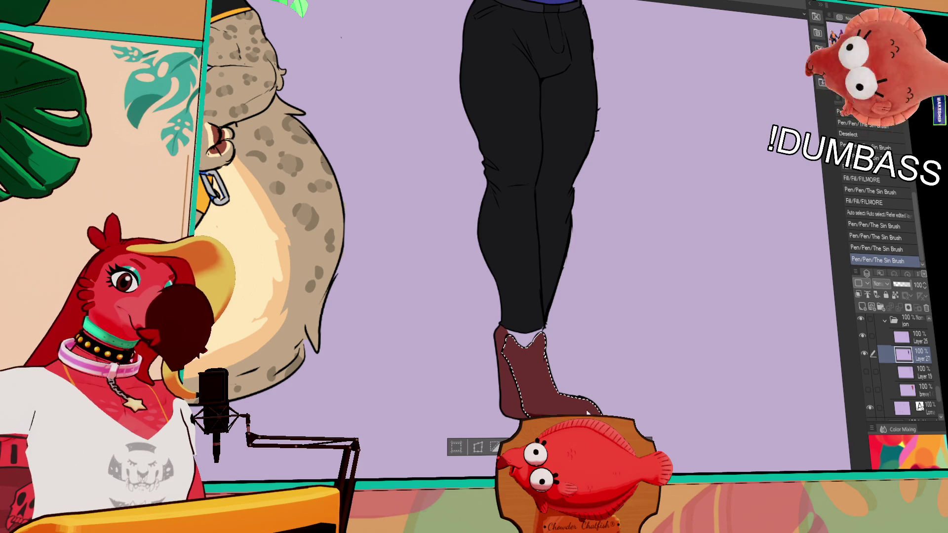
key(ctrl+y)
key(ctrl+y)
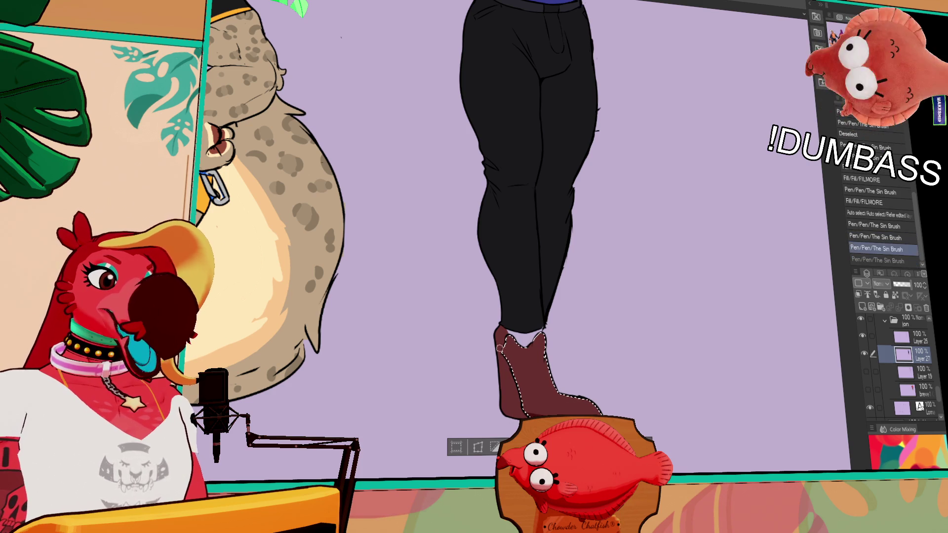
scroll(756, 396, up, 1)
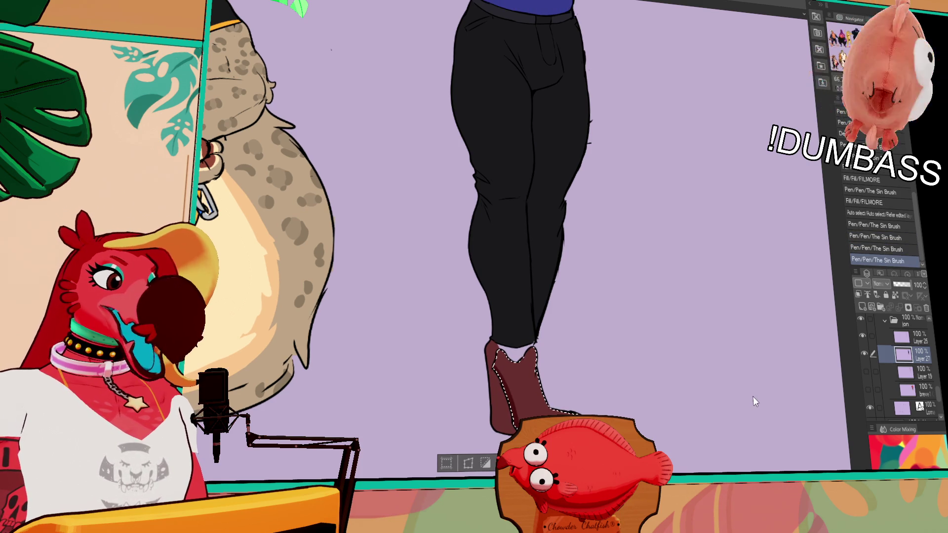
scroll(543, 375, down, 2)
- Select the boot's left part, shade along its left edge, and deselect
click(508, 368)
key(p)
mouse_move(524, 399)
mouse_down()
mouse_move(499, 317)
mouse_move(517, 400)
mouse_move(526, 390)
mouse_up()
drag(680, 299, 749, 356)
key(ctrl+d)
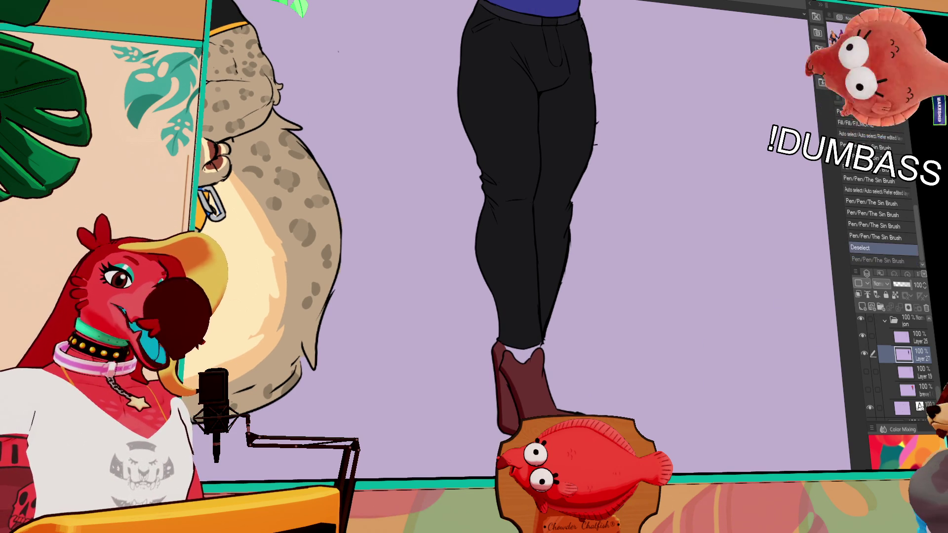
- Reselect the whole boot and paint further shading across it
click(597, 404)
click(543, 385)
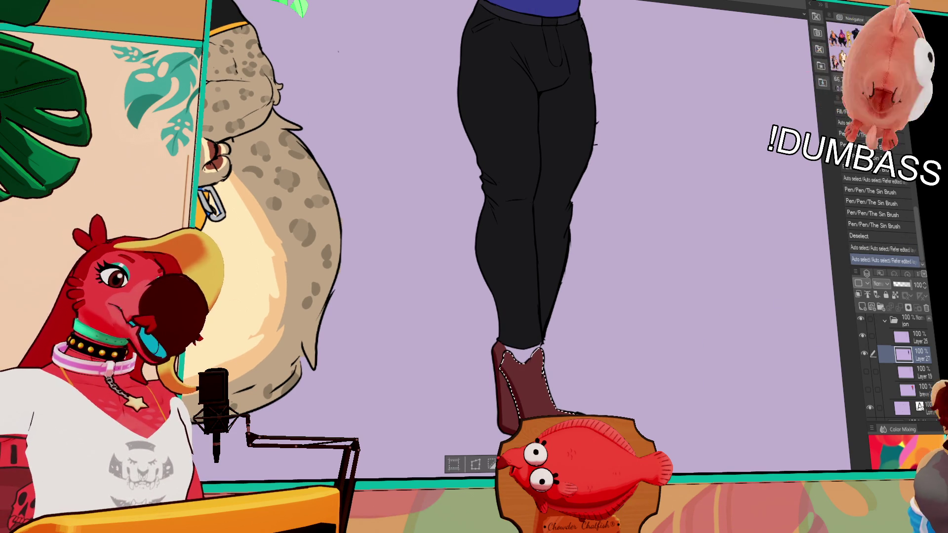
drag(546, 366, 550, 401)
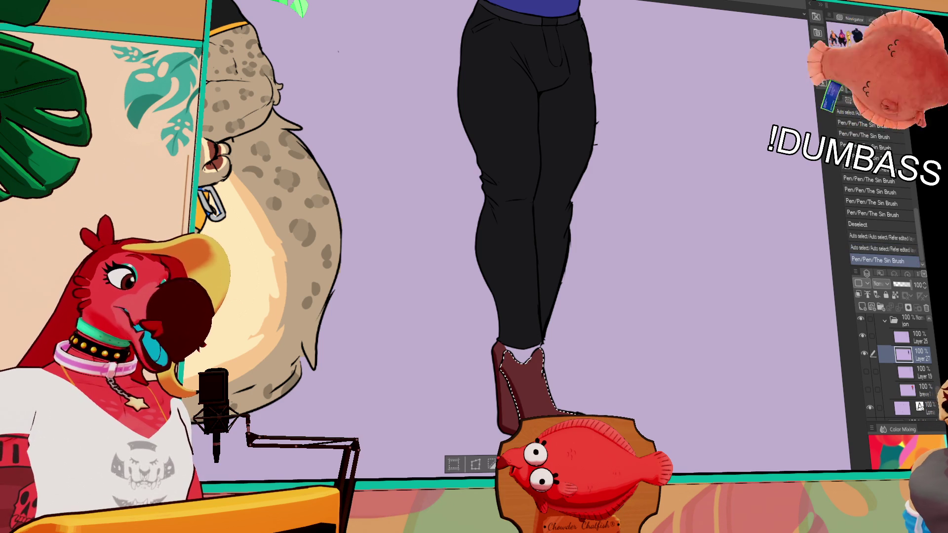
key(ctrl+d)
mouse_move(540, 390)
mouse_down()
mouse_move(548, 401)
mouse_move(555, 376)
mouse_up()
click(546, 411)
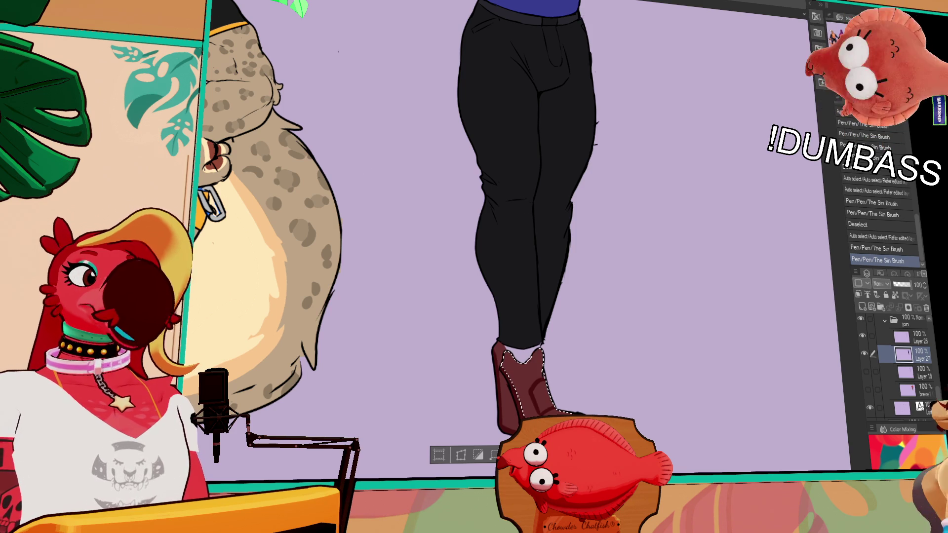
scroll(506, 169, up, 5)
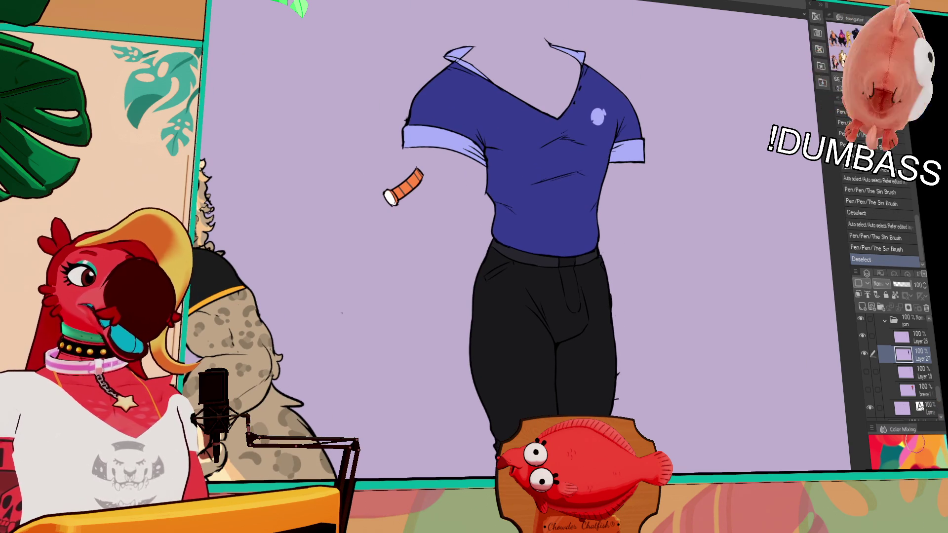
- Deselect, show Layer 15 and breve again, and zoom out to the full character
key(ctrl+d)
drag(867, 371, 867, 389)
scroll(624, 255, up, 3)
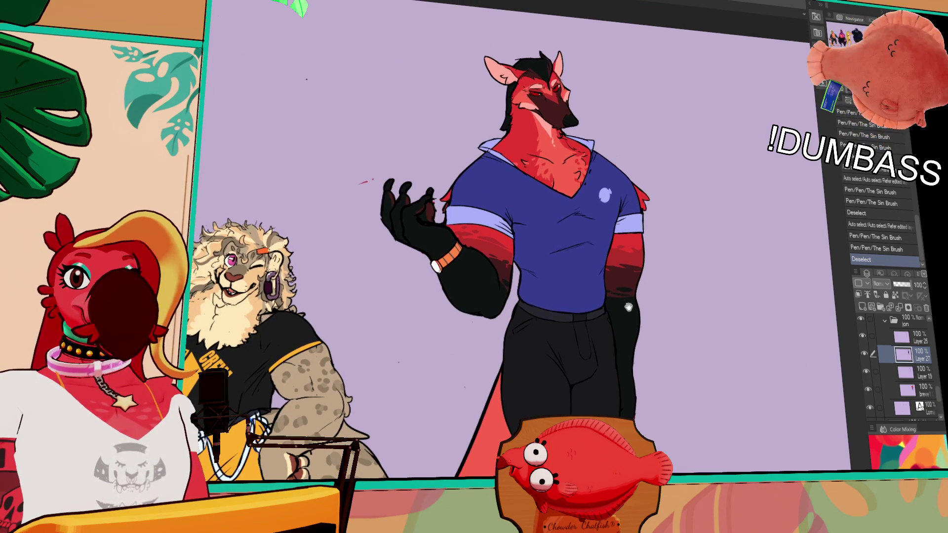
scroll(625, 250, up, 3)
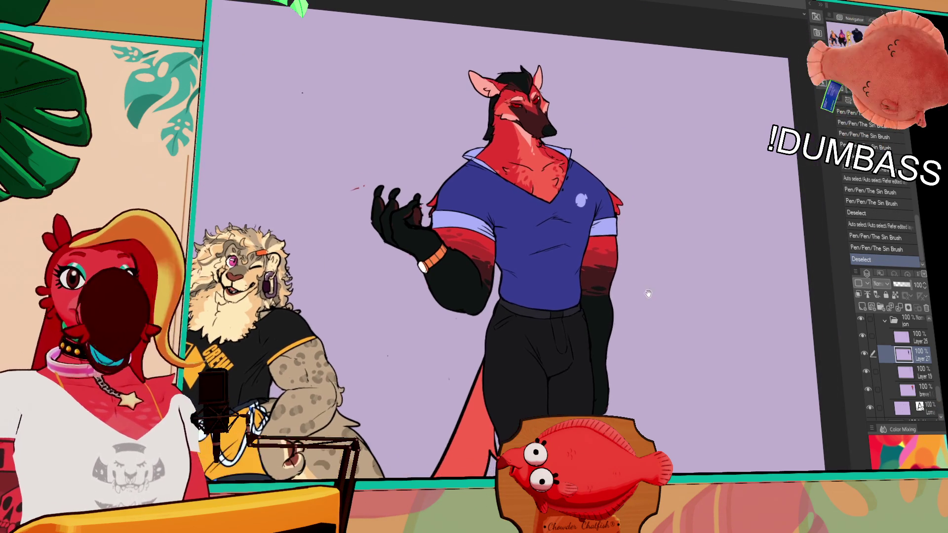
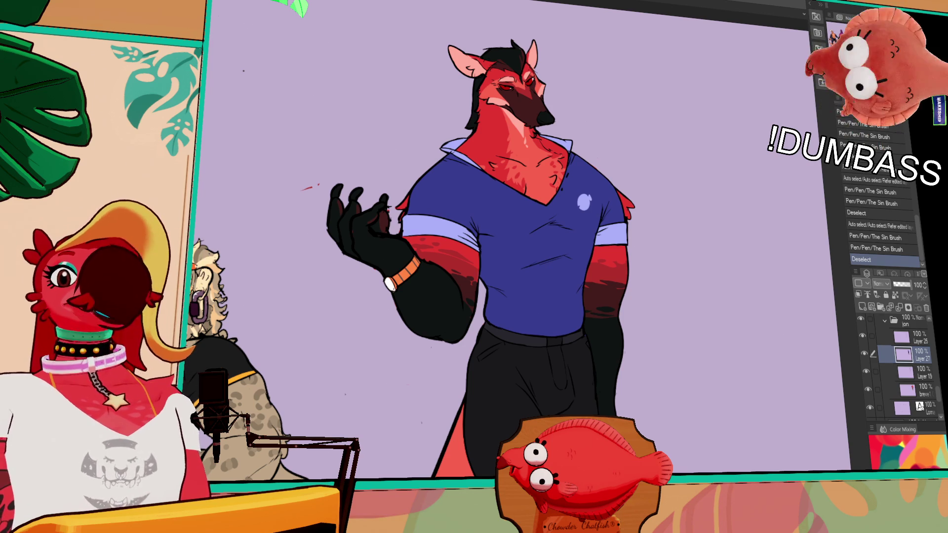
- Browse the other open canvases, ending on the lavender Lioness GF sketch page
mouse_move(49, 239)
mouse_down()
mouse_move(524, 242)
mouse_move(121, 296)
mouse_up()
drag(516, 356, 381, 357)
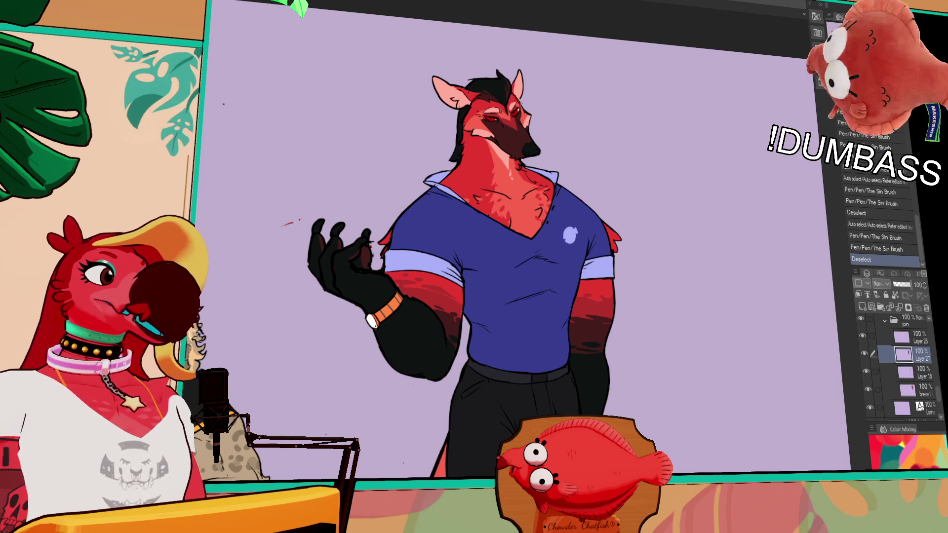
key(ctrl+Tab)
scroll(610, 215, up, 5)
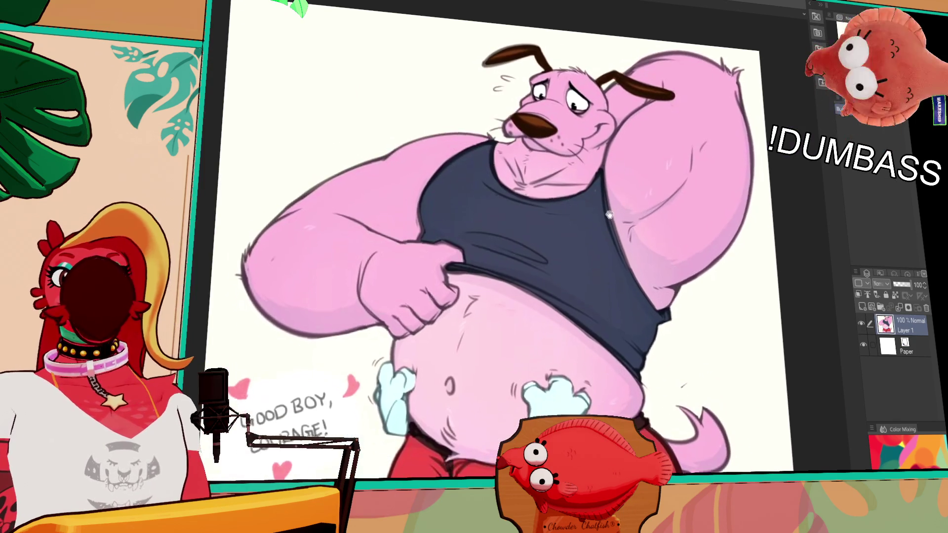
drag(610, 215, 607, 211)
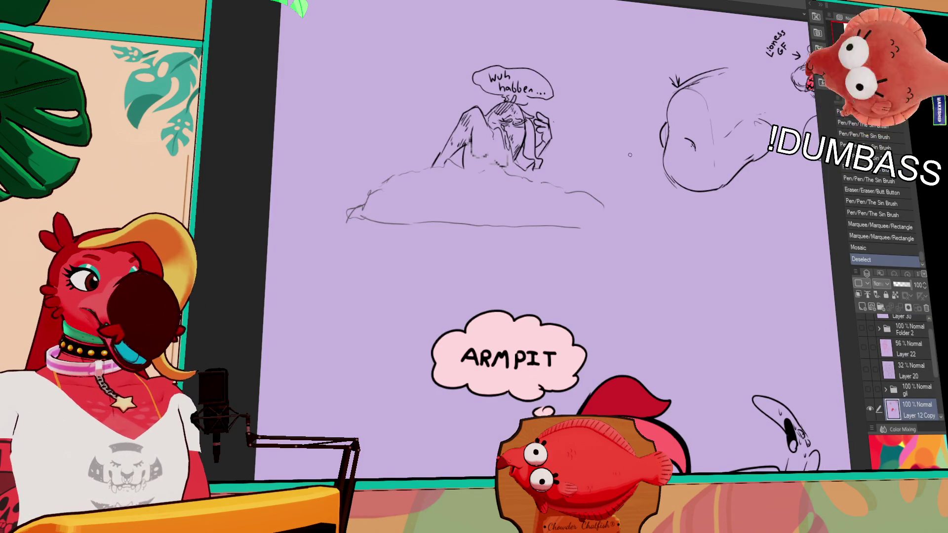
scroll(584, 93, down, 3)
- Hide Layer 12 Copy so the Lioness GF sketch and labels disappear
scroll(544, 314, up, 6)
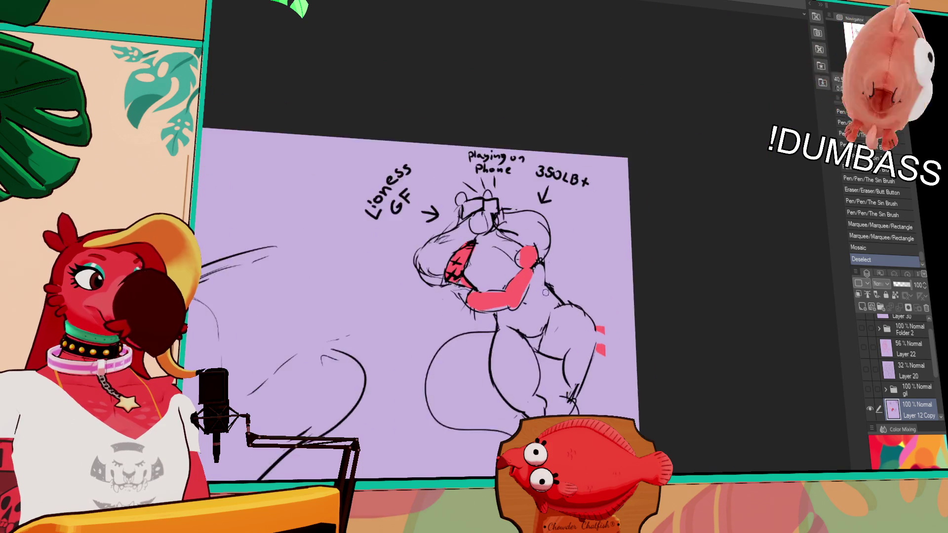
drag(612, 323, 605, 300)
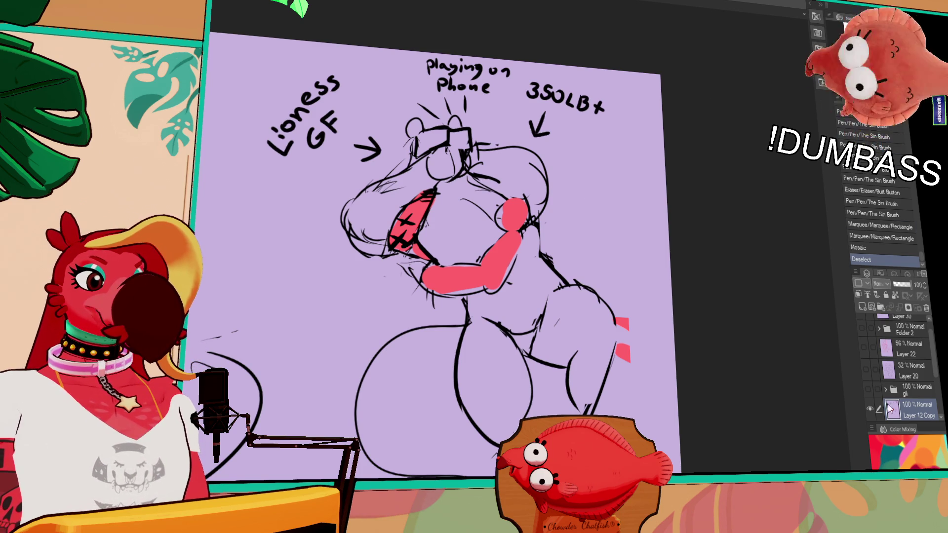
click(870, 410)
scroll(883, 375, up, 1)
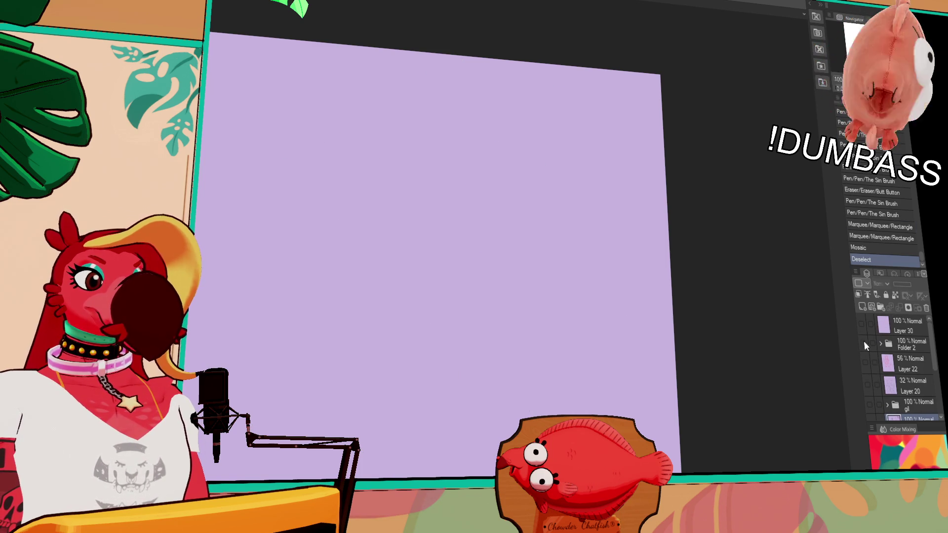
- Show Folder 2 and frame the magenta wolf artwork in view
click(863, 343)
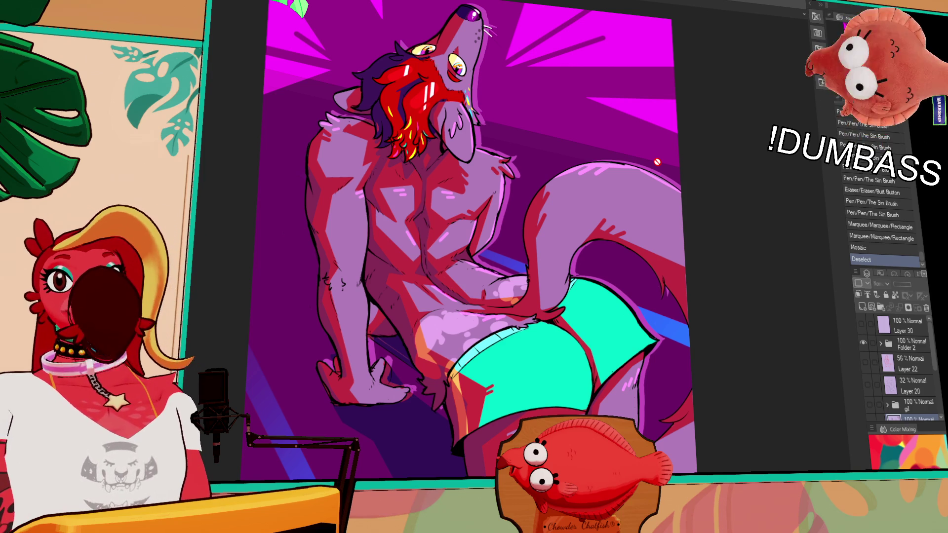
scroll(657, 162, down, 2)
drag(698, 207, 677, 194)
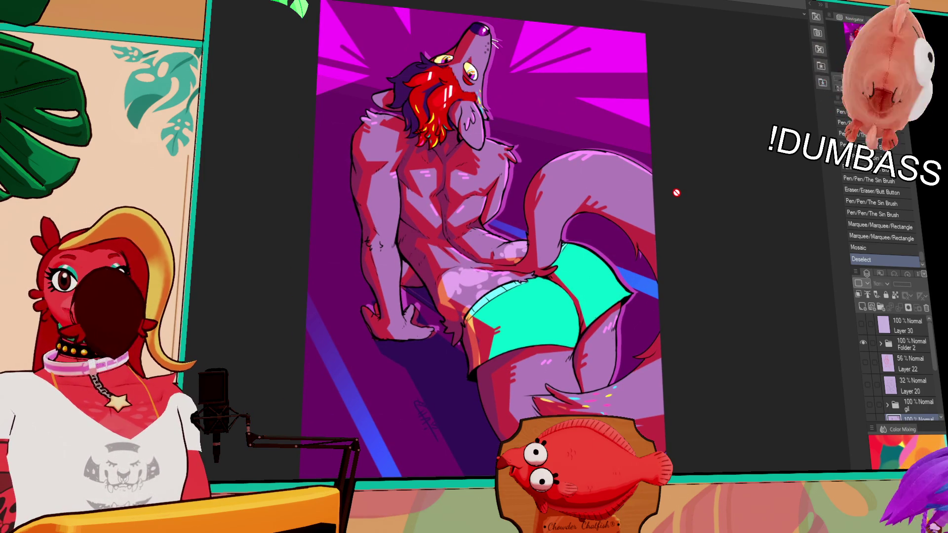
scroll(671, 193, up, 1)
drag(667, 194, 660, 186)
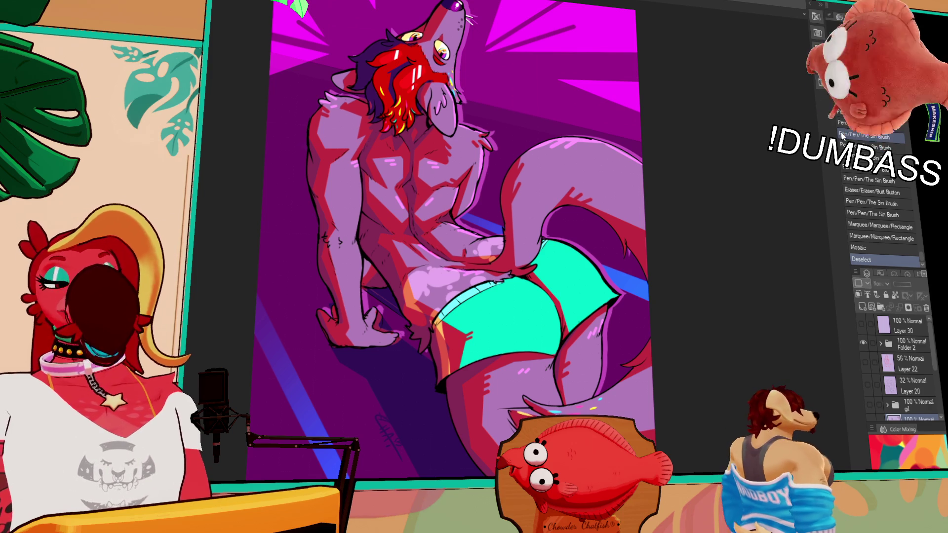
- Switch documents back to the character lineup illustration
key(ctrl+Tab)
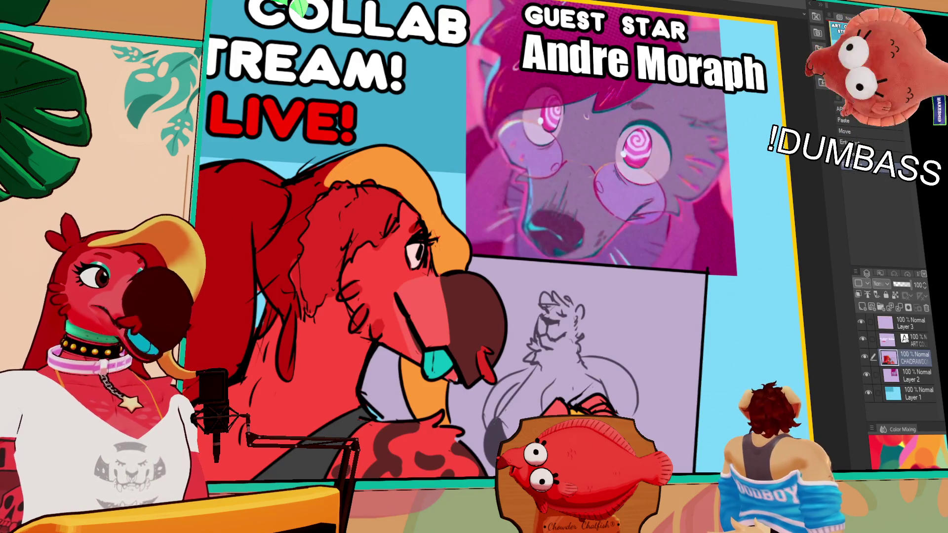
key(ctrl+Tab)
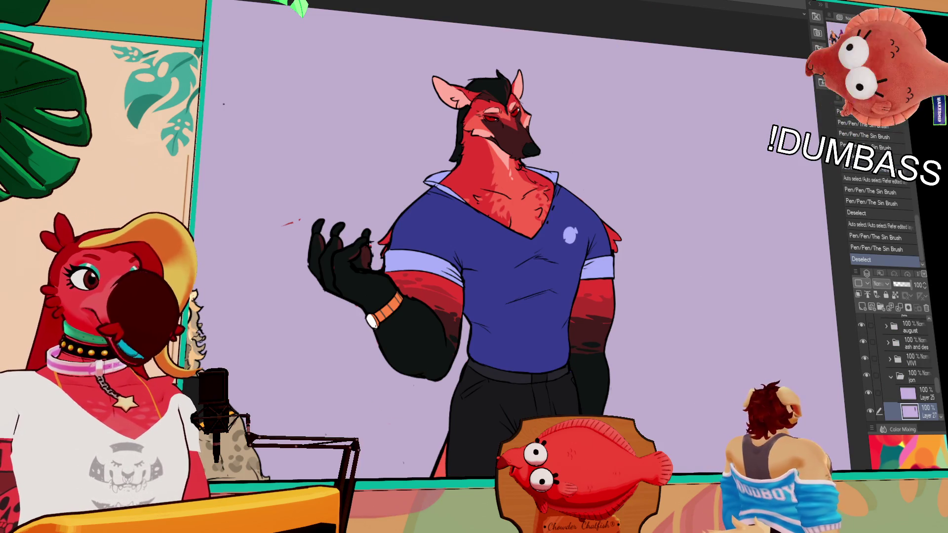
scroll(509, 237, down, 5)
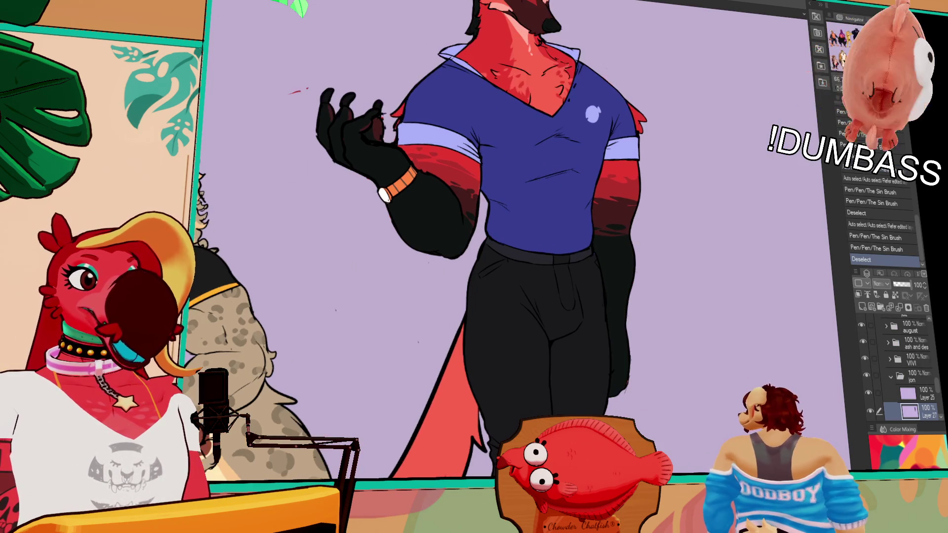
scroll(632, 175, down, 3)
scroll(633, 175, up, 5)
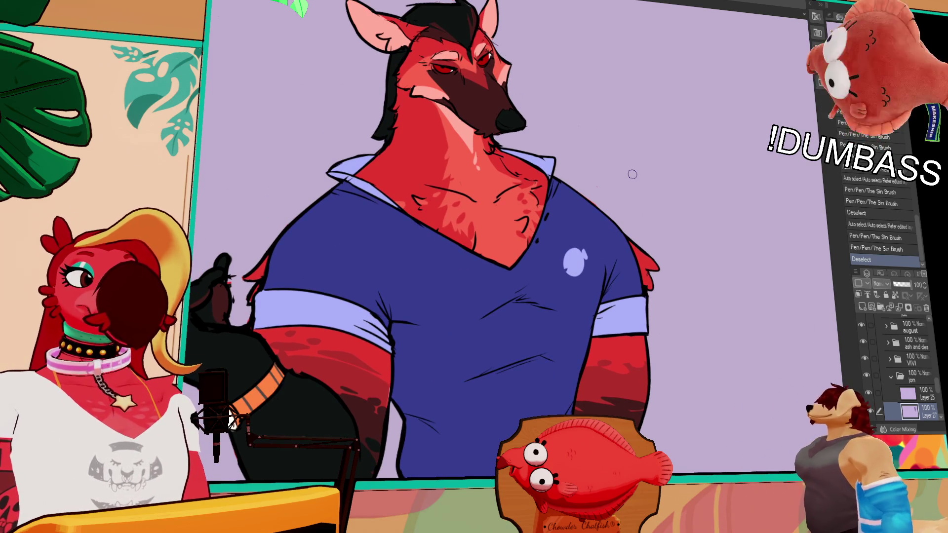
scroll(365, 48, down, 5)
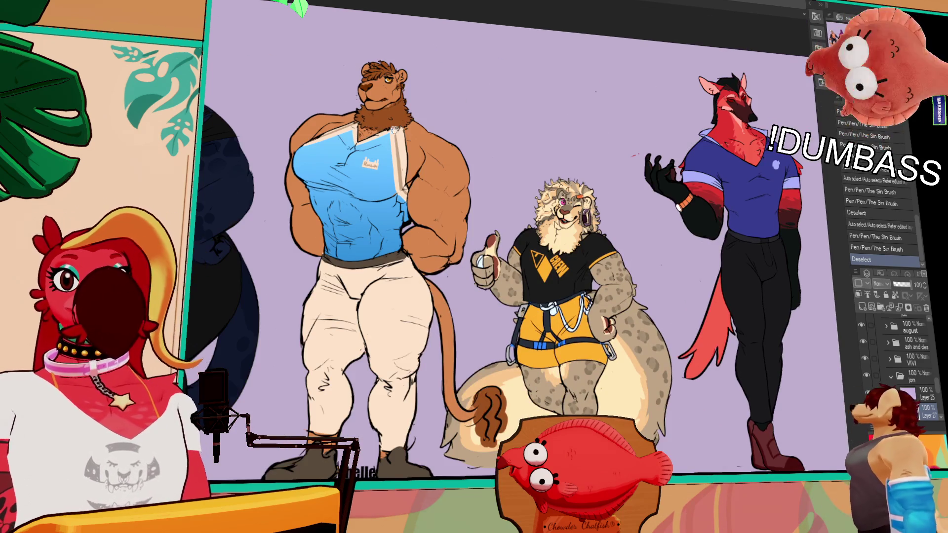
drag(208, 143, 576, 142)
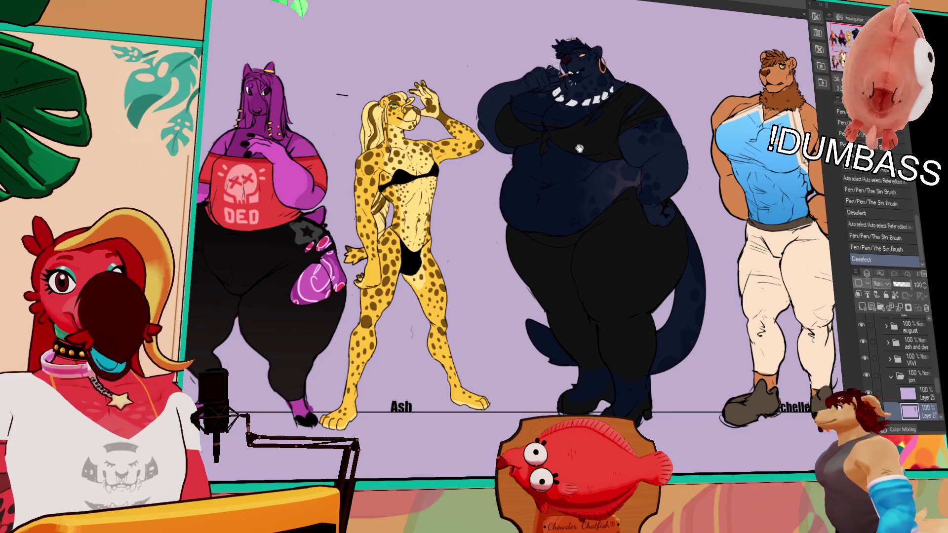
mouse_move(233, 296)
mouse_down()
mouse_move(602, 299)
mouse_move(582, 65)
mouse_up()
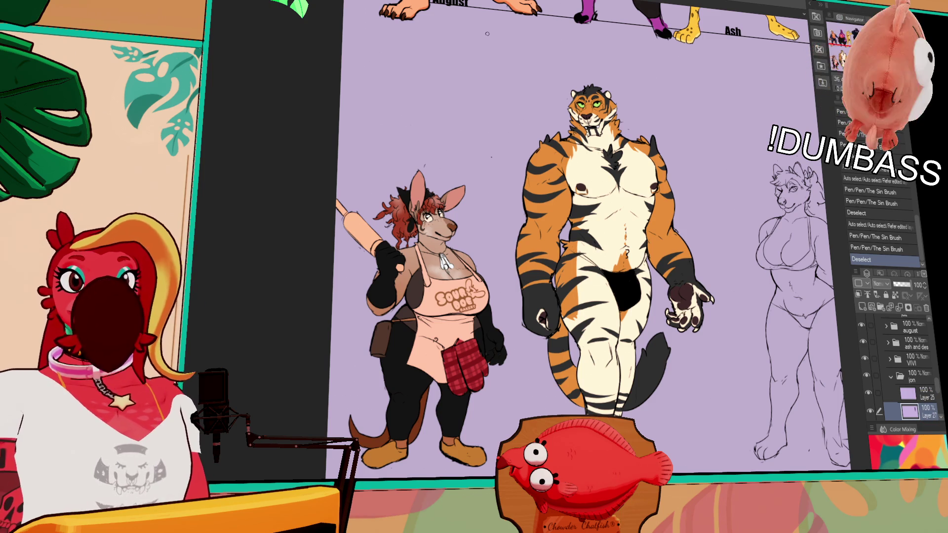
mouse_move(415, 58)
mouse_down()
mouse_move(279, 59)
mouse_move(193, 7)
mouse_up()
drag(478, 96, 414, 72)
scroll(413, 73, up, 3)
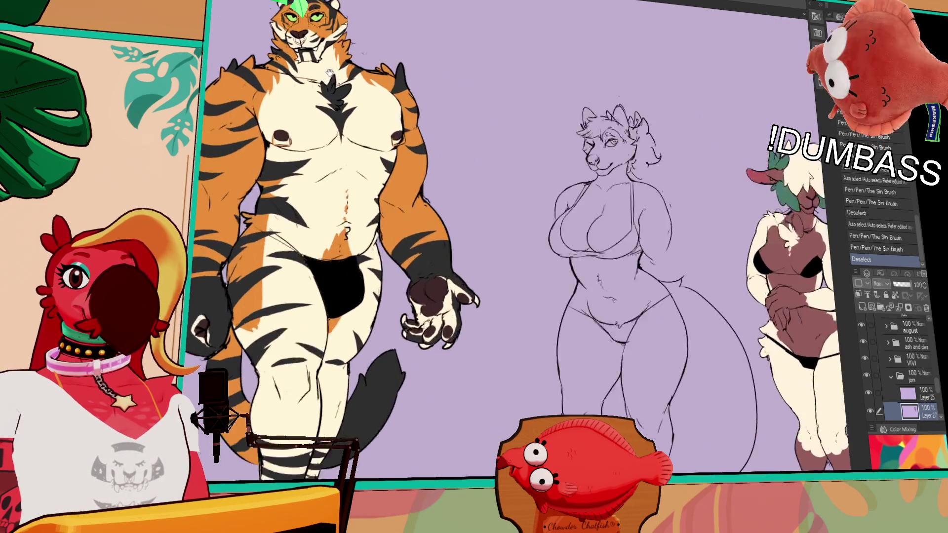
drag(546, 131, 268, 25)
drag(471, 101, 446, 105)
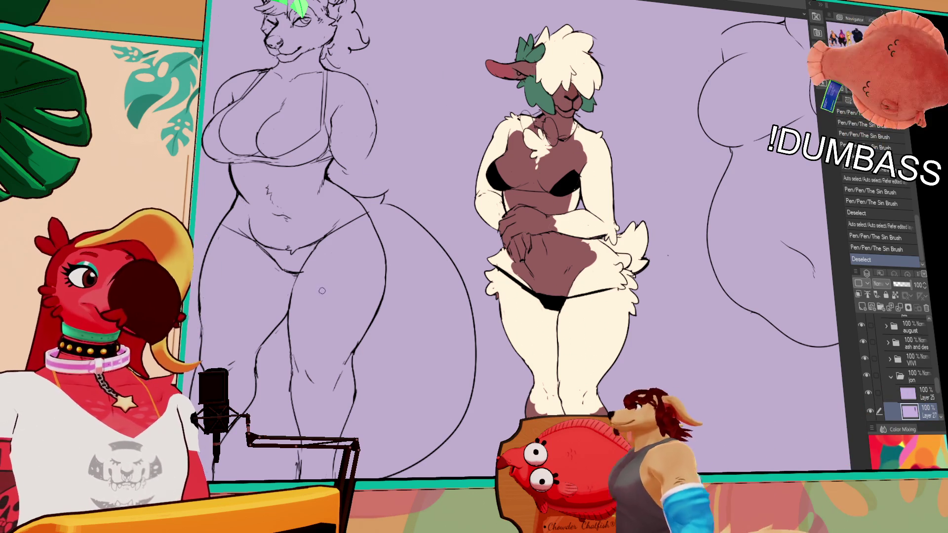
scroll(356, 233, down, 2)
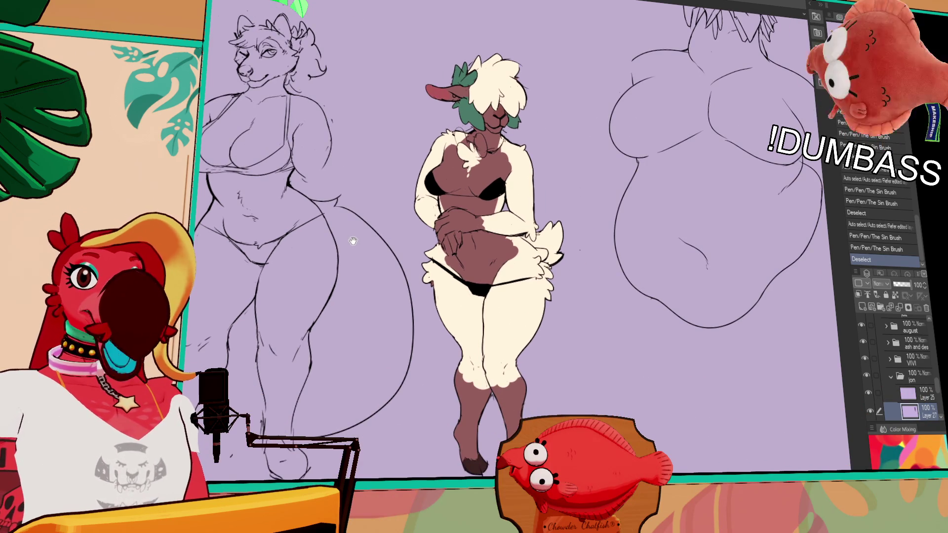
drag(274, 247, 647, 331)
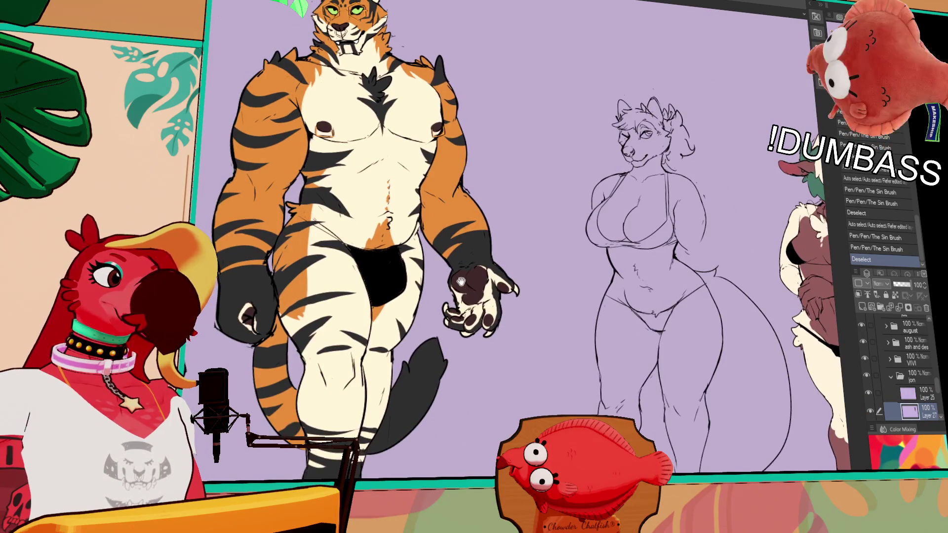
scroll(583, 328, up, 1)
scroll(576, 330, up, 1)
mouse_move(576, 330)
mouse_down()
mouse_move(628, 383)
mouse_move(625, 414)
mouse_up()
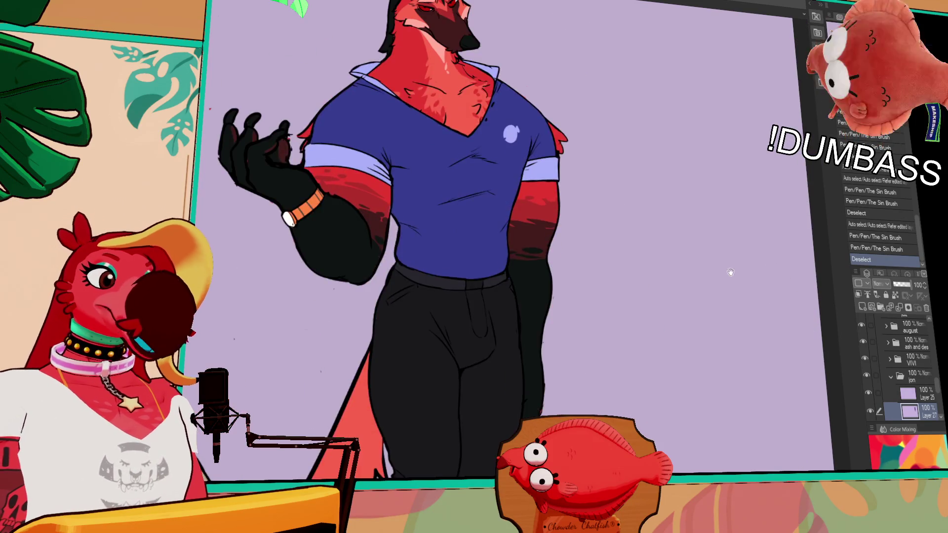
- Pan from the red wolf over to the sheep character
drag(632, 430, 661, 413)
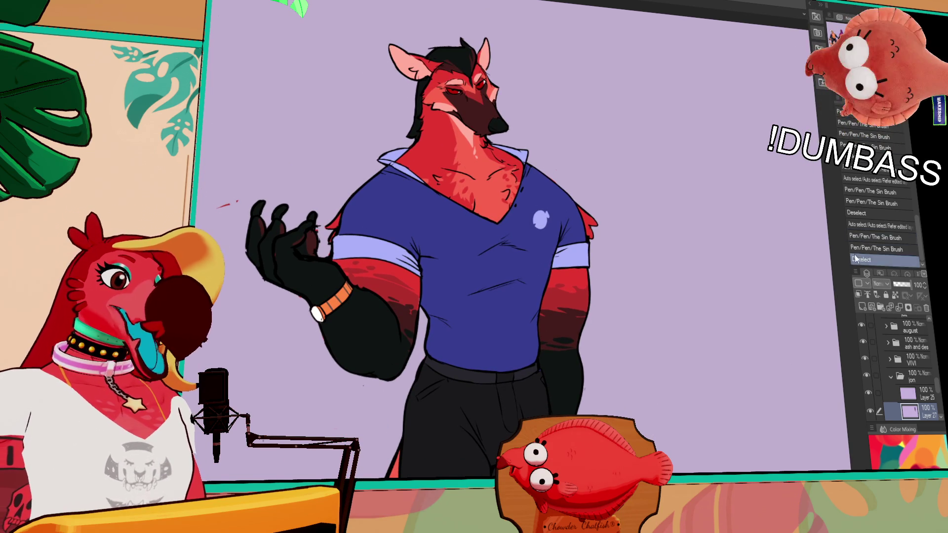
click(774, 344)
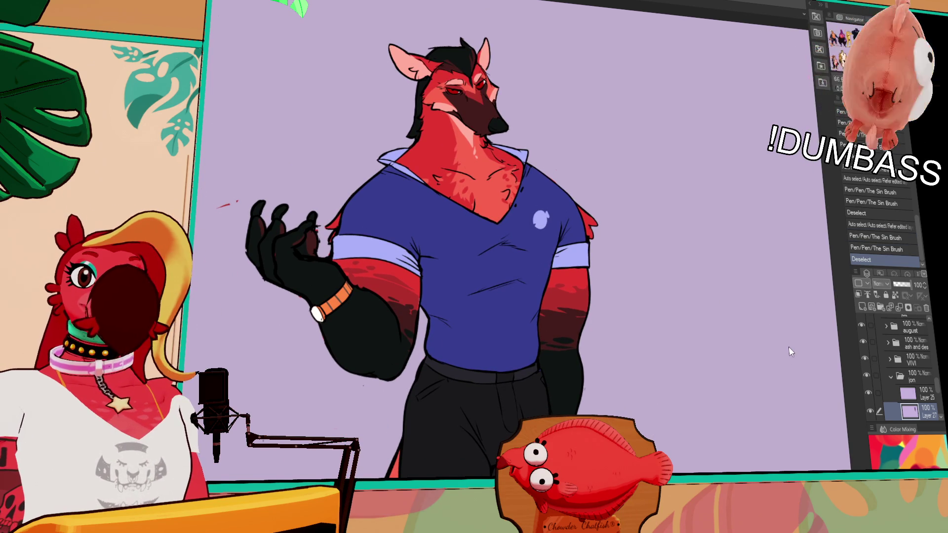
drag(693, 409, 700, 407)
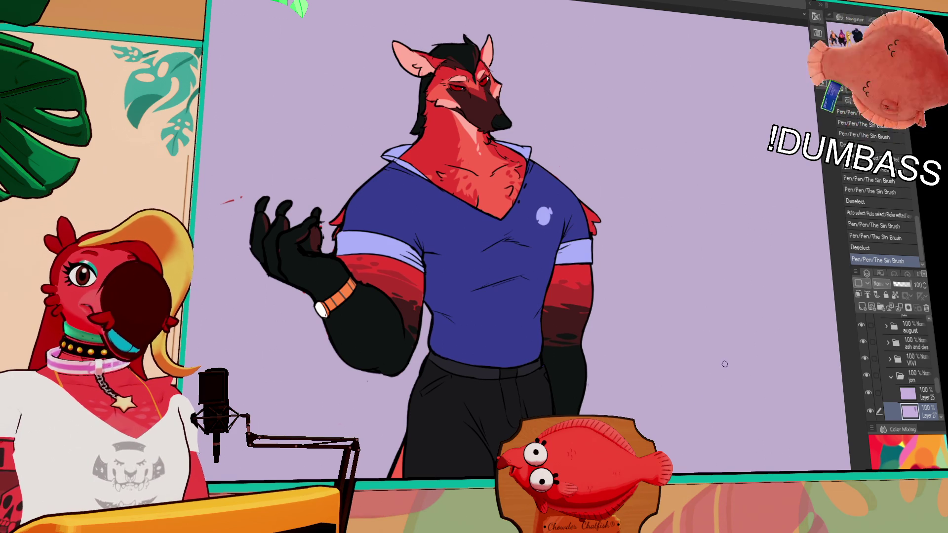
mouse_move(494, 247)
mouse_down()
mouse_move(543, 148)
mouse_move(568, 222)
mouse_move(616, 287)
mouse_up()
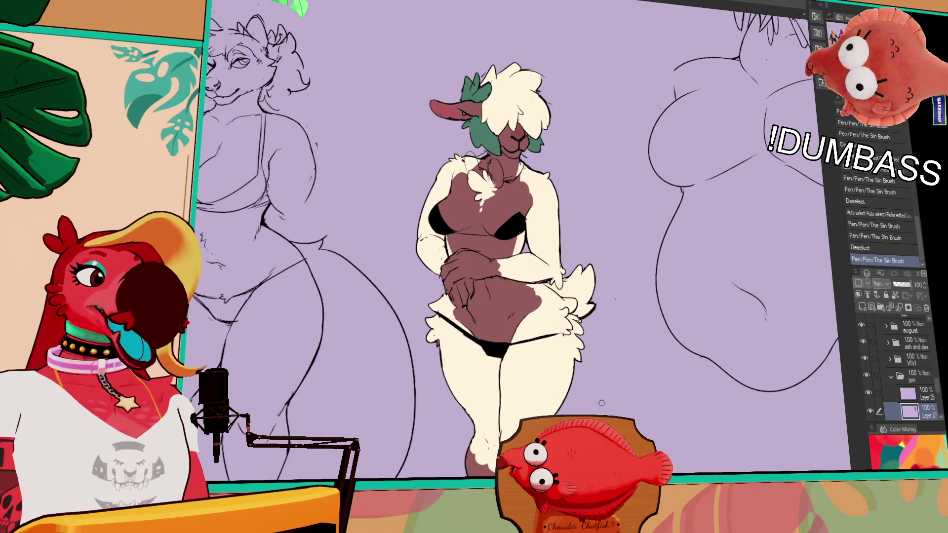
drag(686, 376, 696, 372)
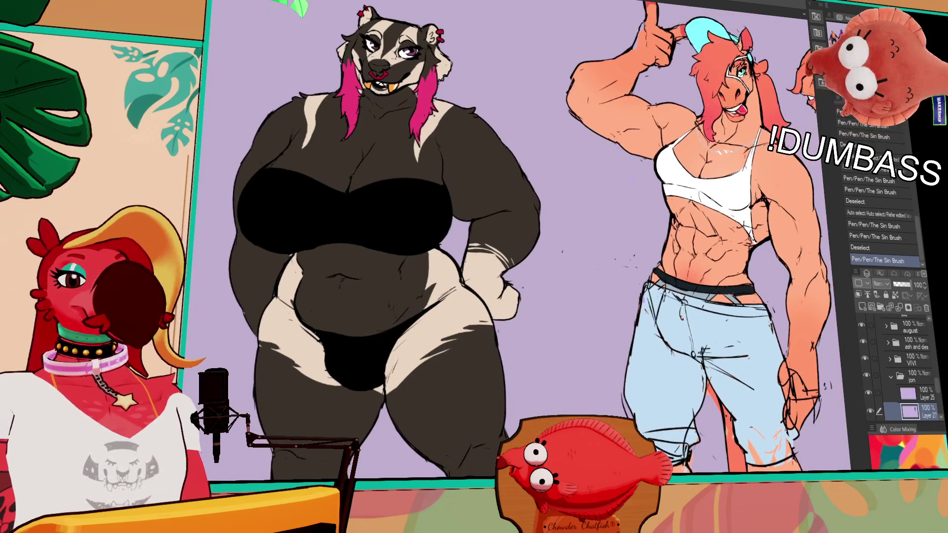
- Pan up to the red wolf's head, then over to the spotted leopard
scroll(714, 167, up, 15)
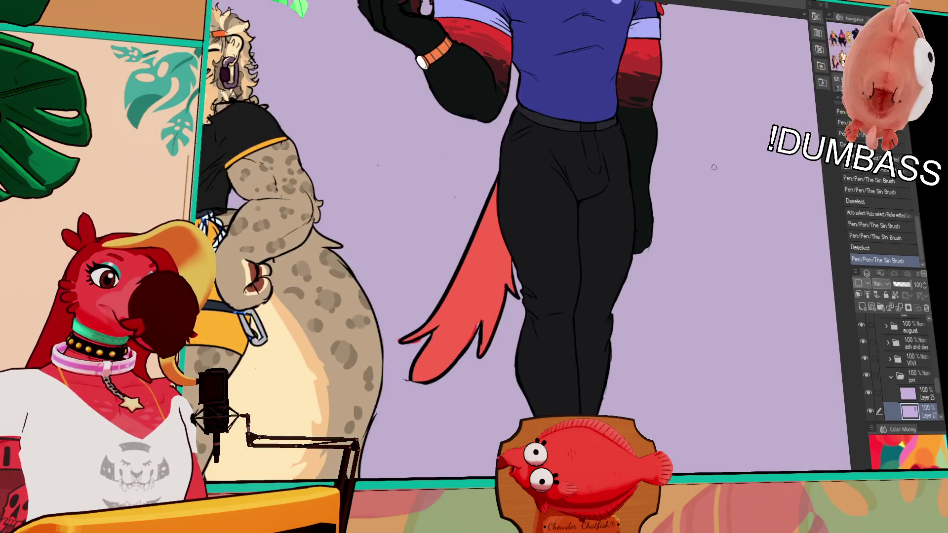
drag(714, 167, 611, 381)
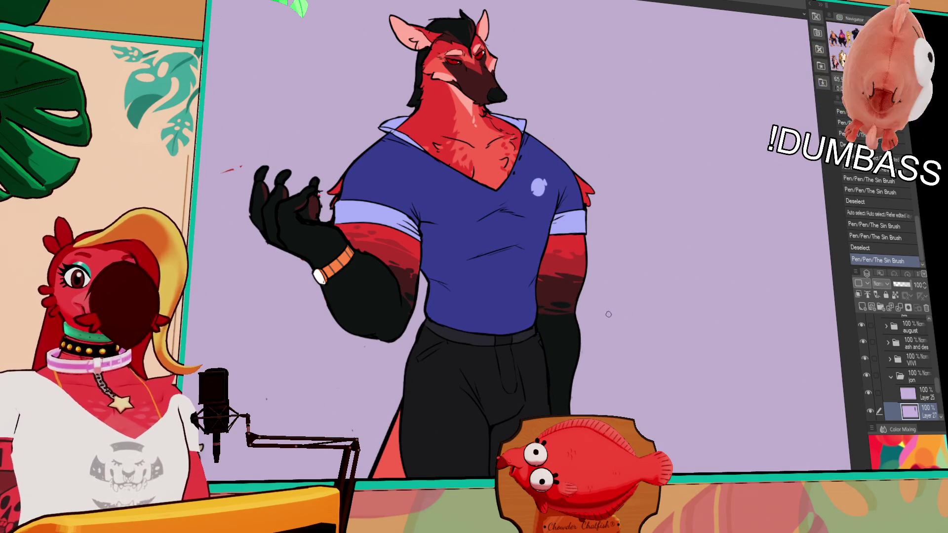
mouse_move(617, 319)
mouse_down()
mouse_move(624, 347)
mouse_move(602, 356)
mouse_move(614, 377)
mouse_up()
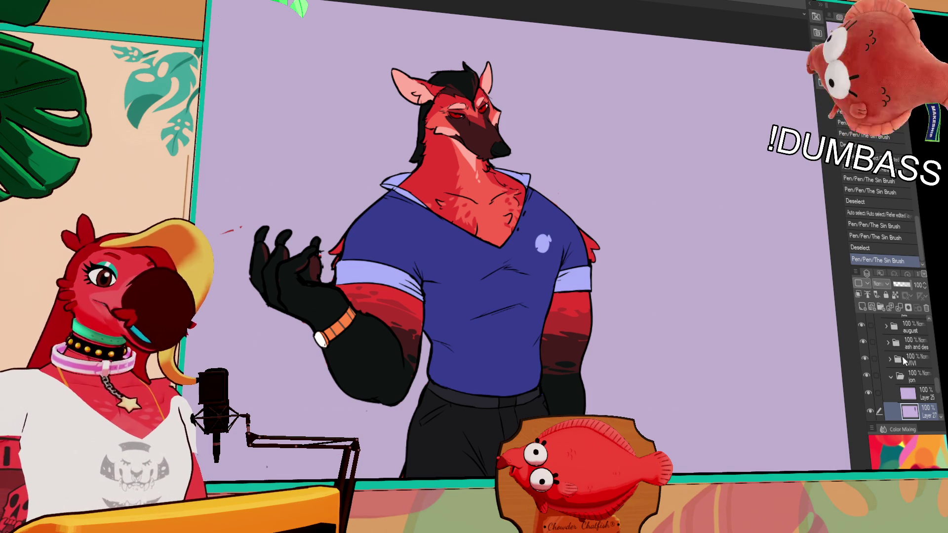
scroll(746, 395, down, 8)
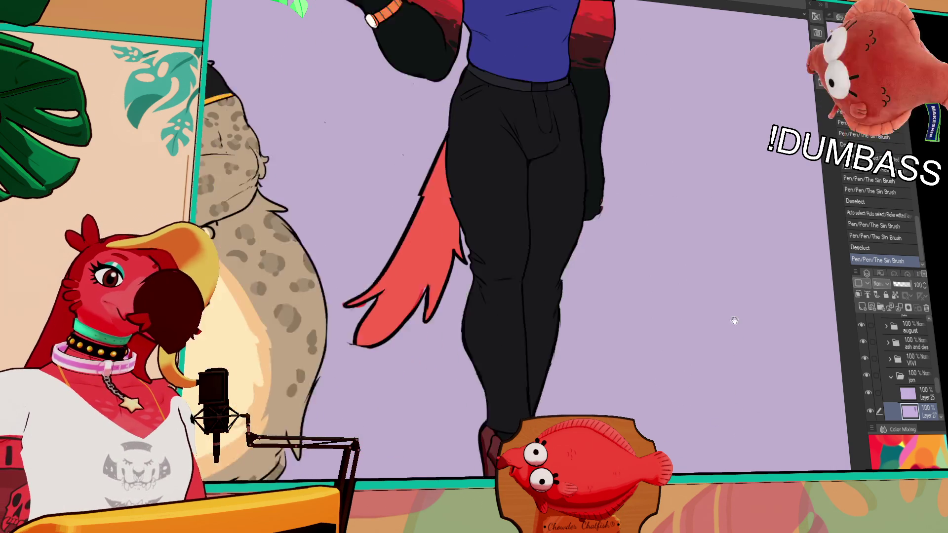
scroll(736, 332, up, 8)
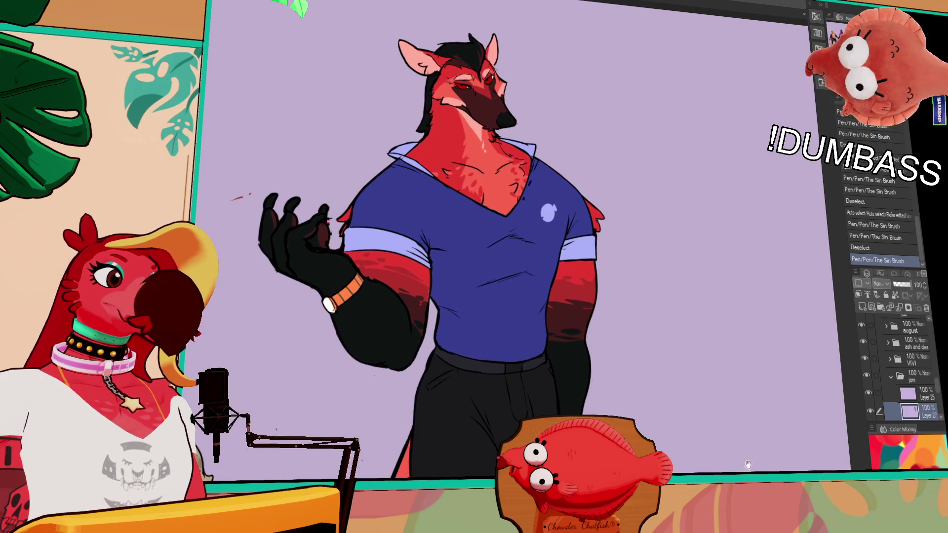
scroll(743, 455, down, 3)
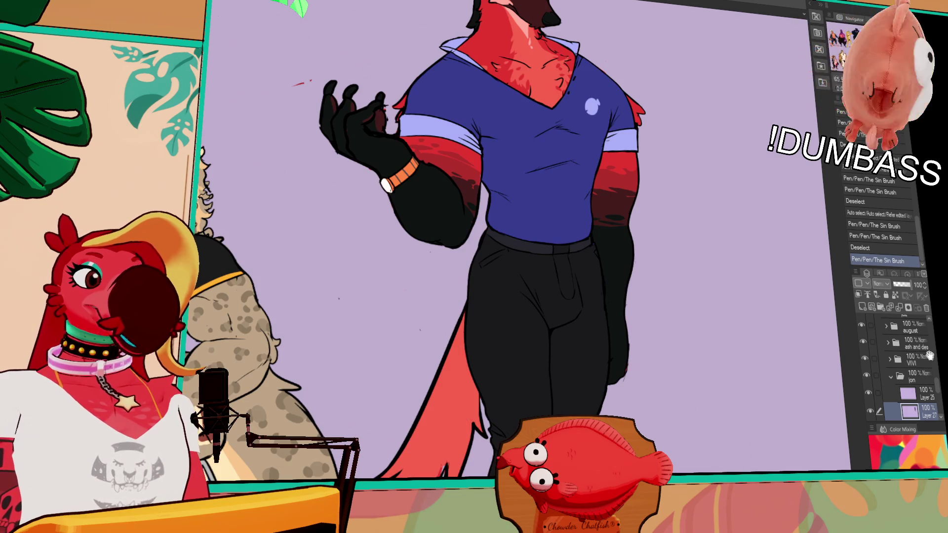
drag(687, 418, 815, 352)
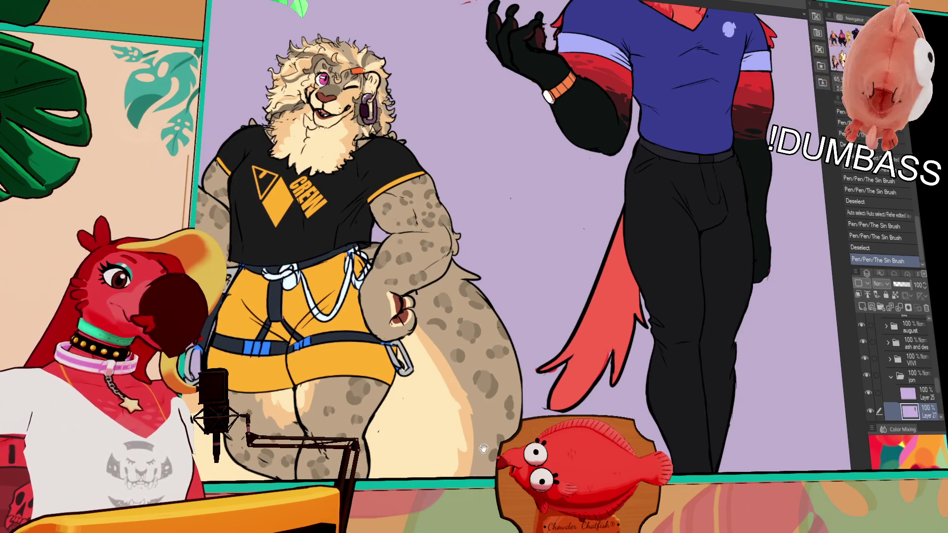
scroll(731, 402, down, 10)
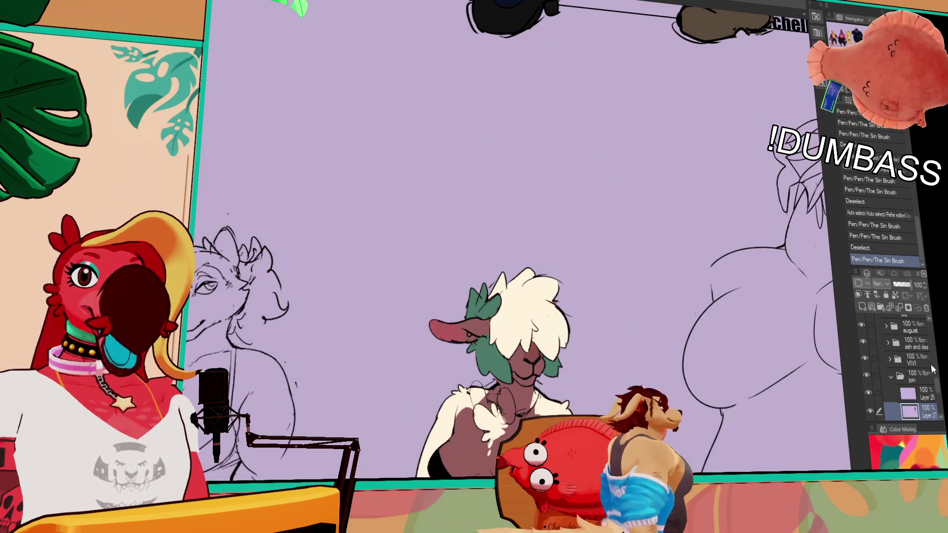
- Collapse the Loma folder and expand SHEEP to list Layers 13, 12 and 14
click(892, 378)
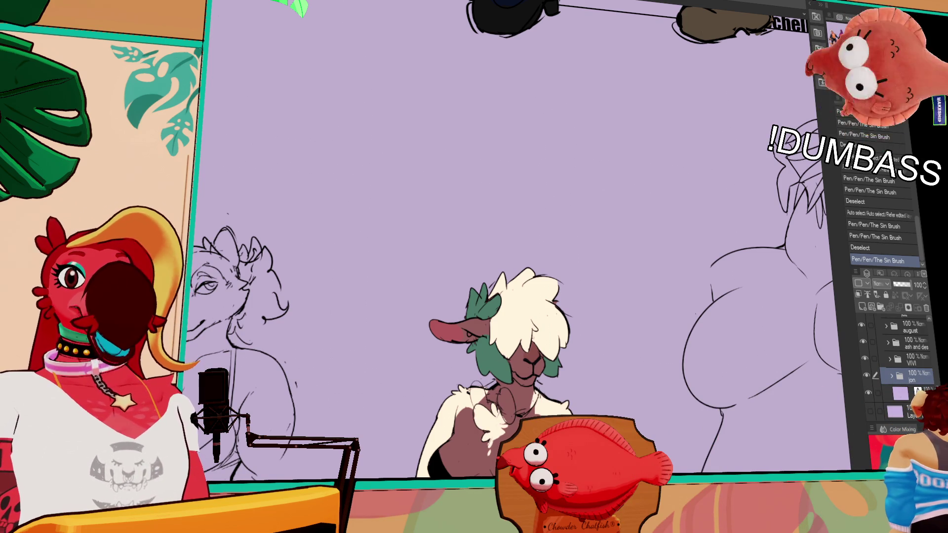
scroll(887, 369, up, 2)
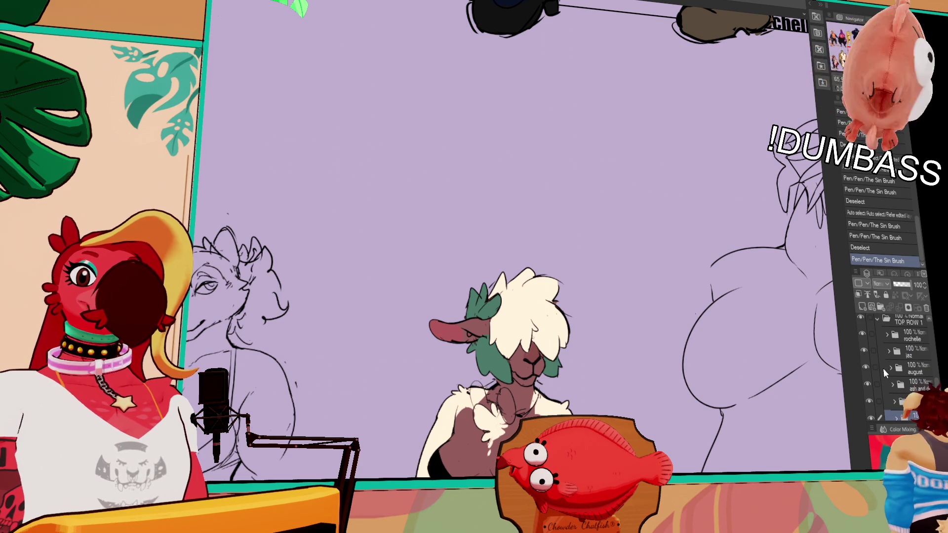
scroll(870, 381, up, 1)
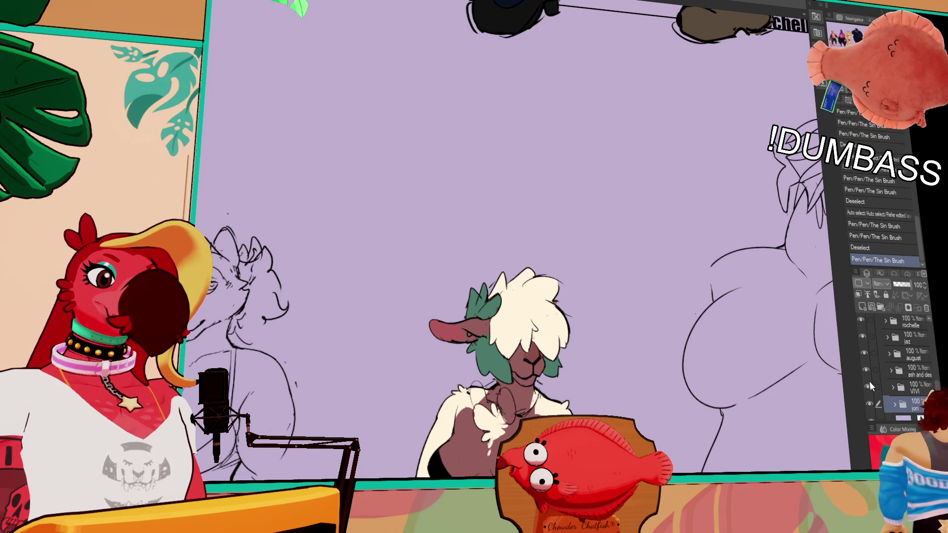
scroll(862, 333, up, 5)
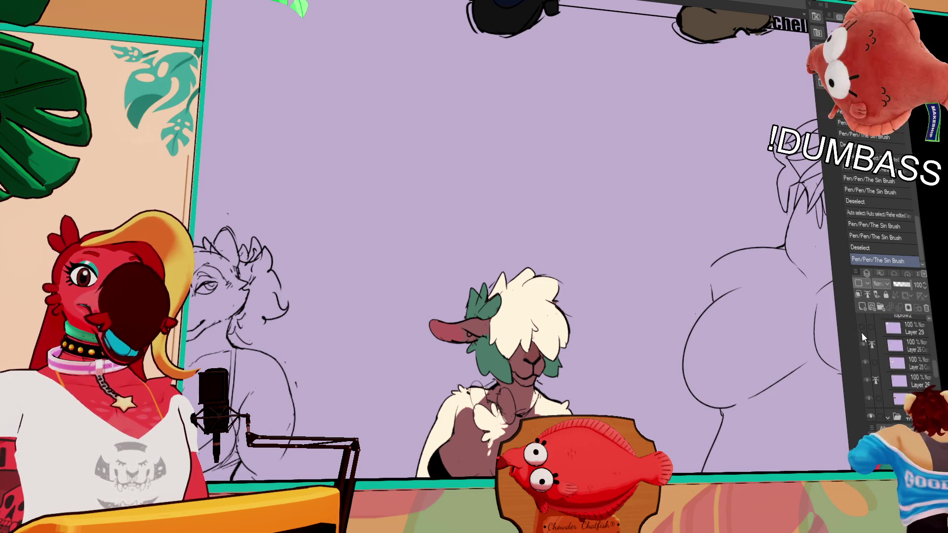
scroll(862, 333, up, 2)
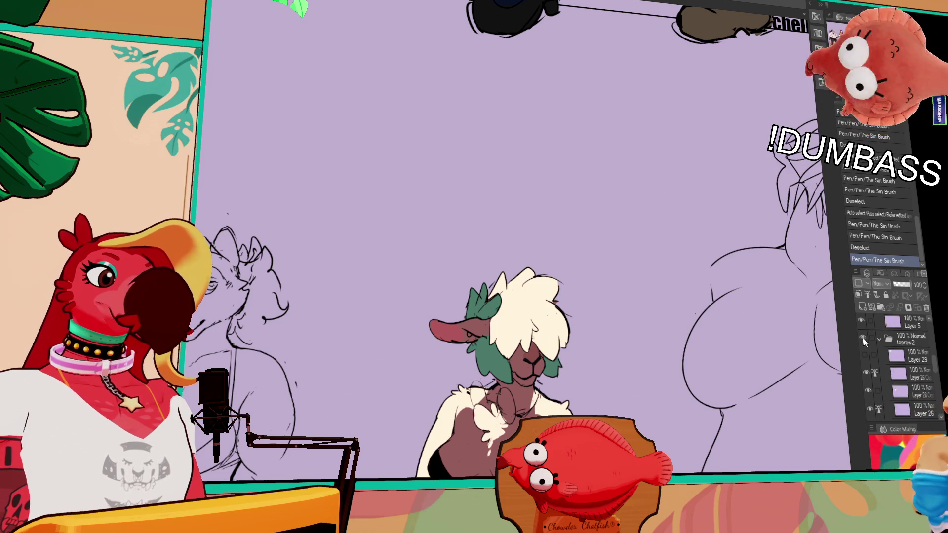
scroll(864, 337, up, 3)
scroll(866, 355, up, 5)
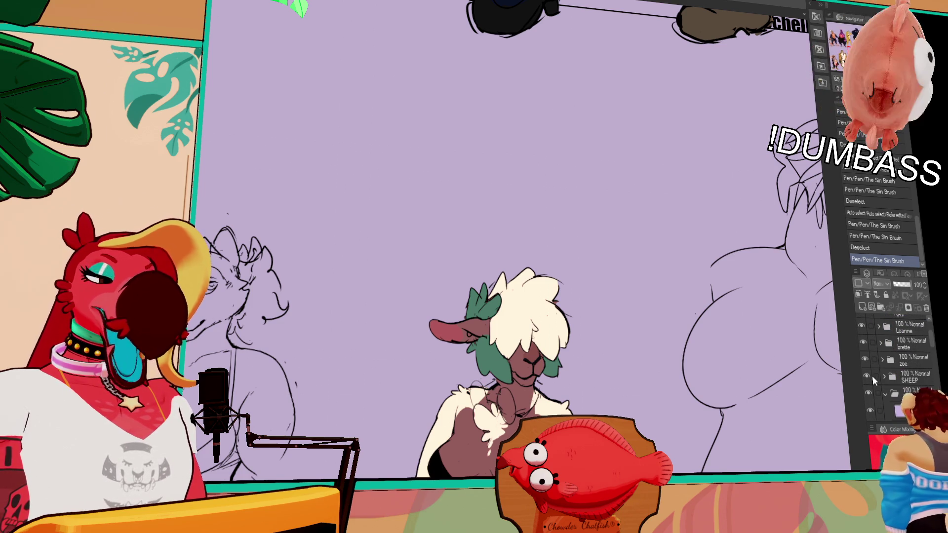
click(885, 395)
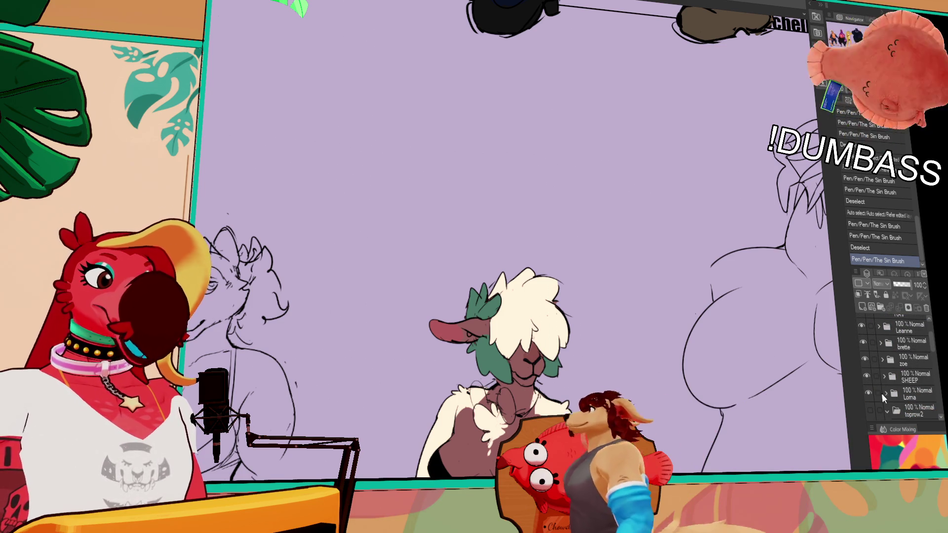
scroll(881, 393, up, 1)
click(884, 390)
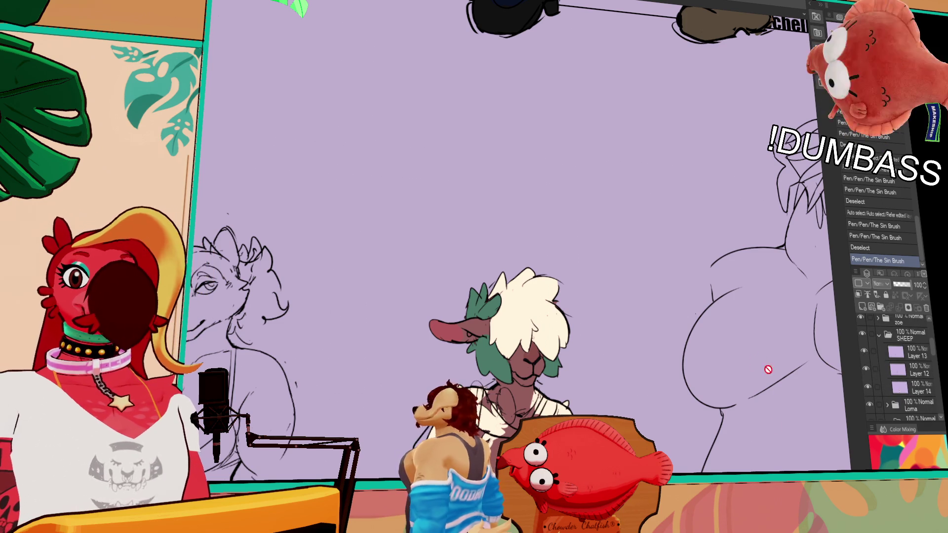
drag(751, 445, 709, 290)
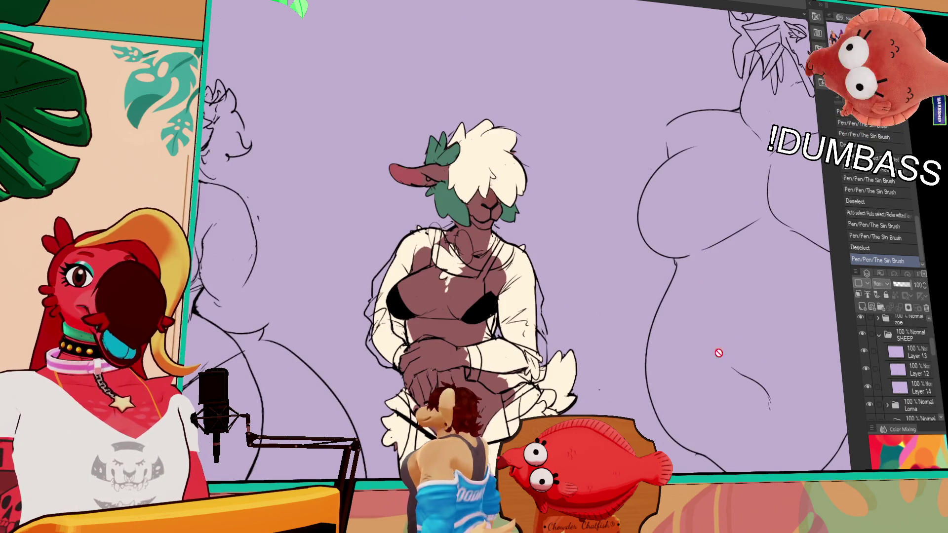
- Hide Layer 14's flat colours, recheck Layer 12's visibility, and select Layer 13
scroll(721, 345, down, 2)
scroll(543, 279, up, 2)
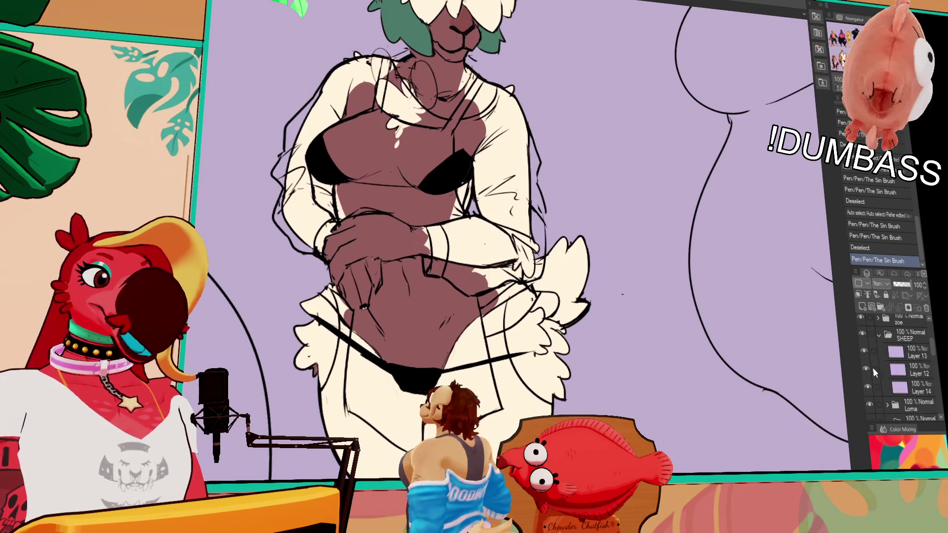
click(867, 385)
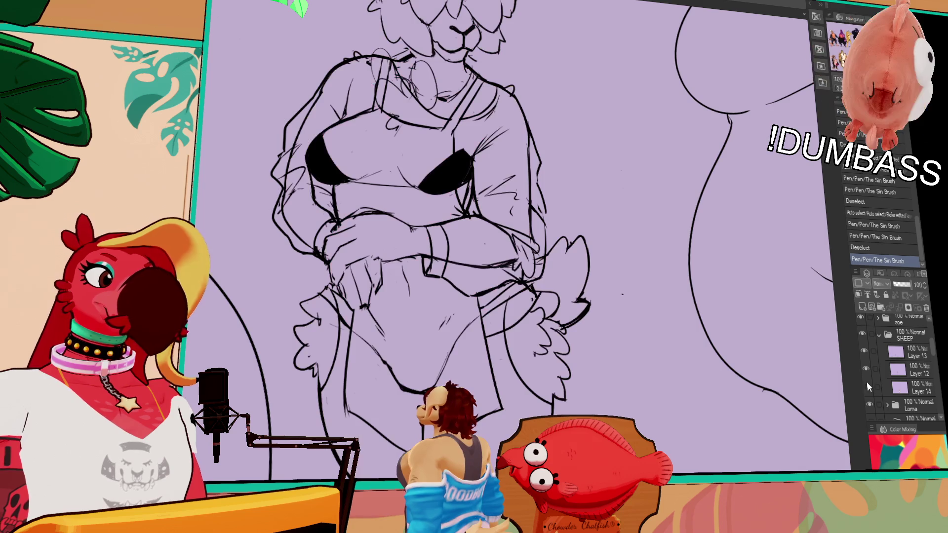
scroll(820, 323, down, 1)
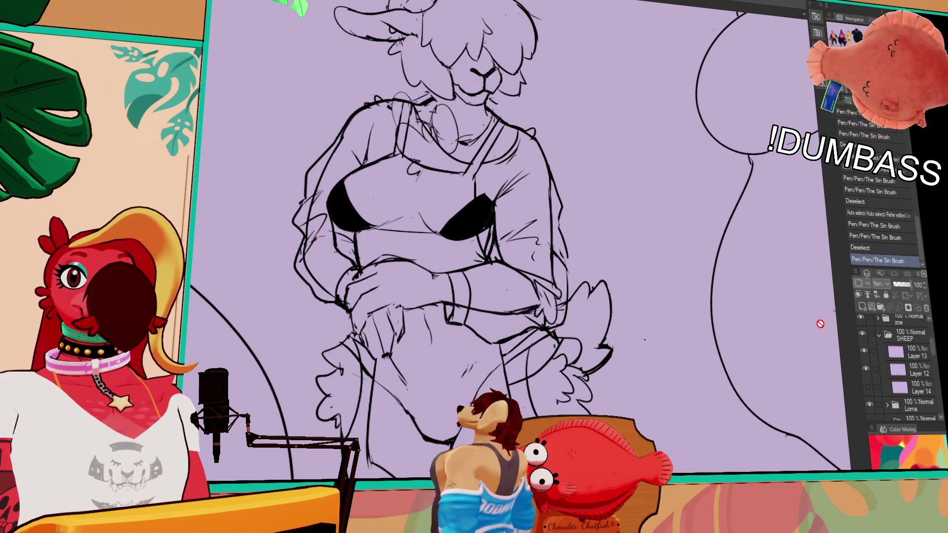
click(867, 368)
click(867, 368)
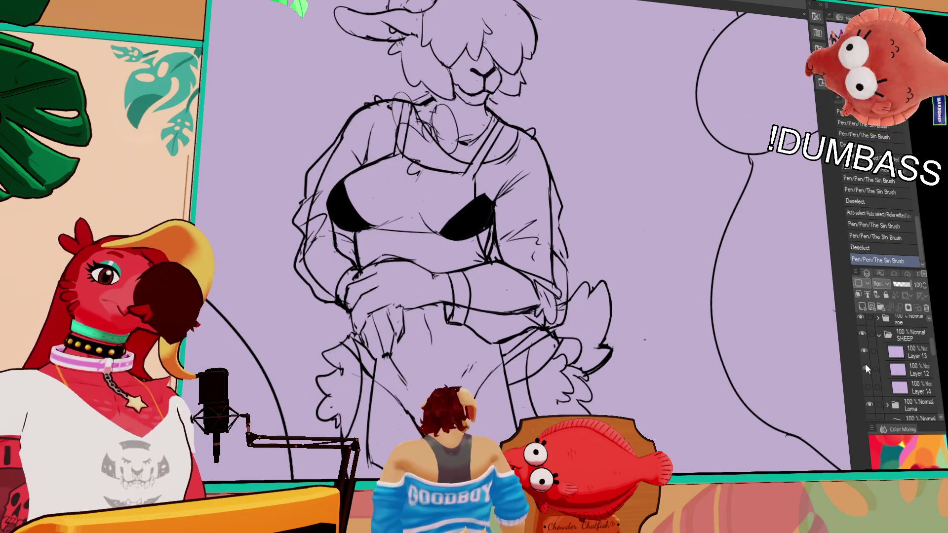
click(911, 351)
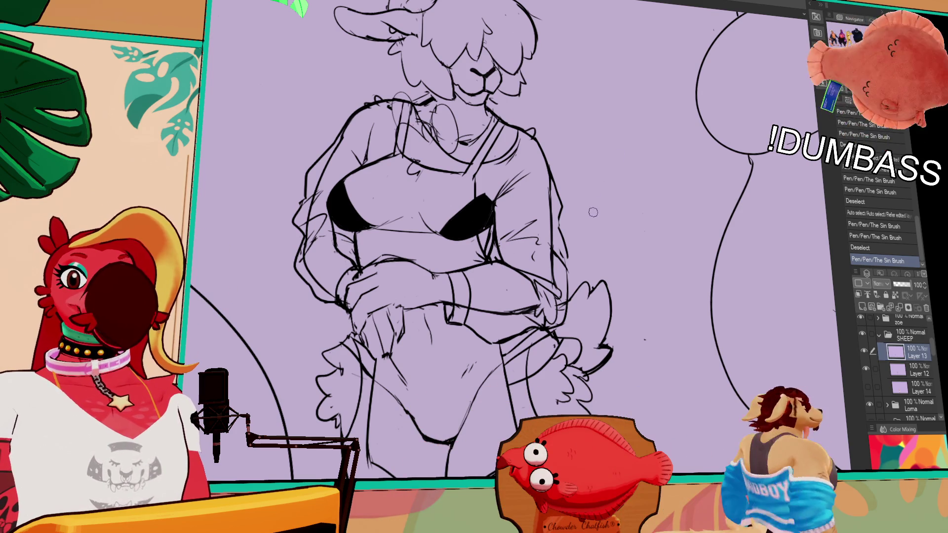
- Draw a test stroke on the sheep, then lower sketch Layer 12 to 21% opacity
scroll(592, 267, left, 2)
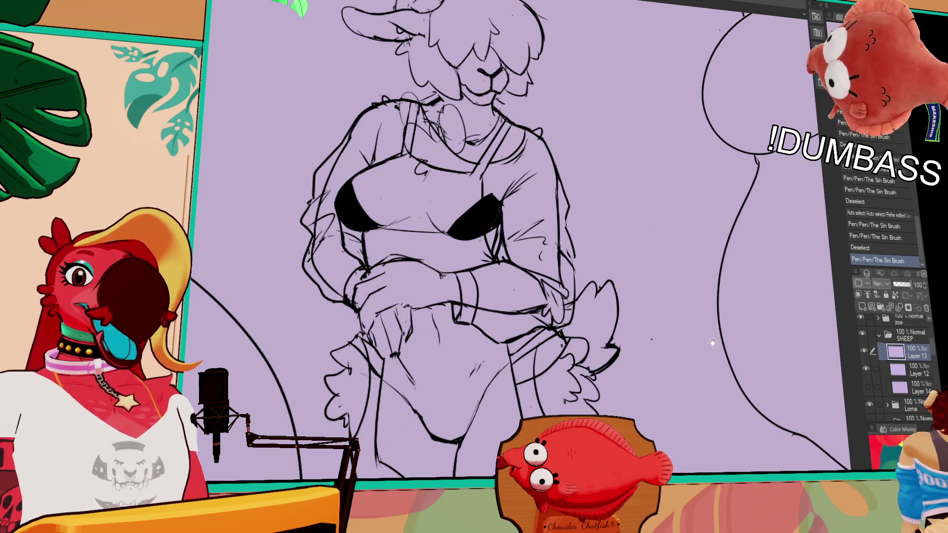
drag(667, 421, 696, 386)
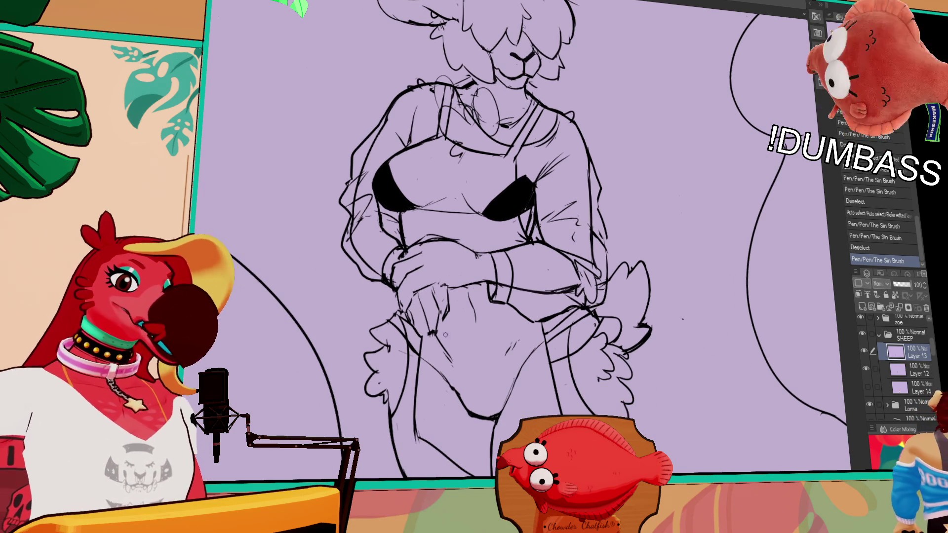
drag(451, 341, 483, 343)
key(ctrl+z)
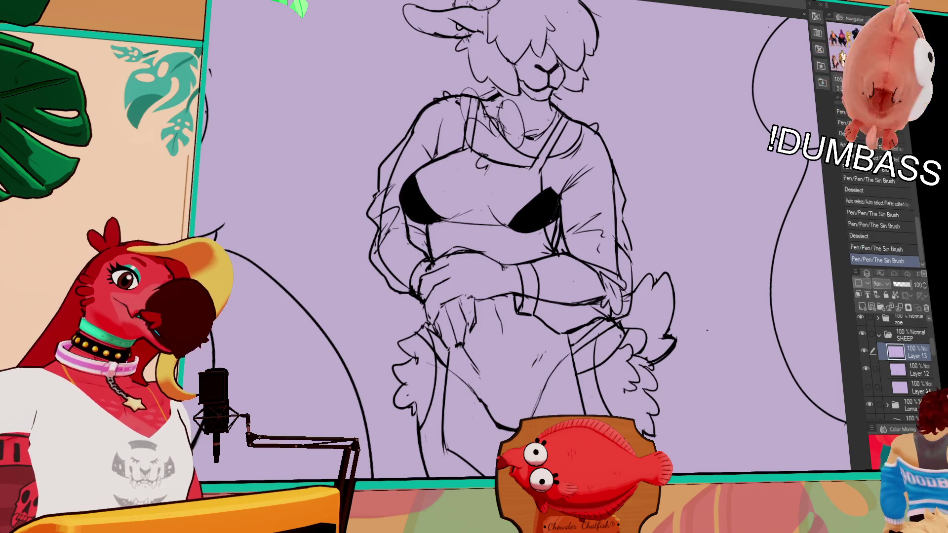
key(ctrl+y)
mouse_move(494, 247)
mouse_down()
mouse_move(560, 232)
mouse_move(567, 207)
mouse_up()
click(917, 374)
drag(909, 285, 897, 286)
- On Layer 13, ink lines around the sheep's hand and wrist, undoing trial strokes
click(912, 353)
scroll(778, 317, up, 2)
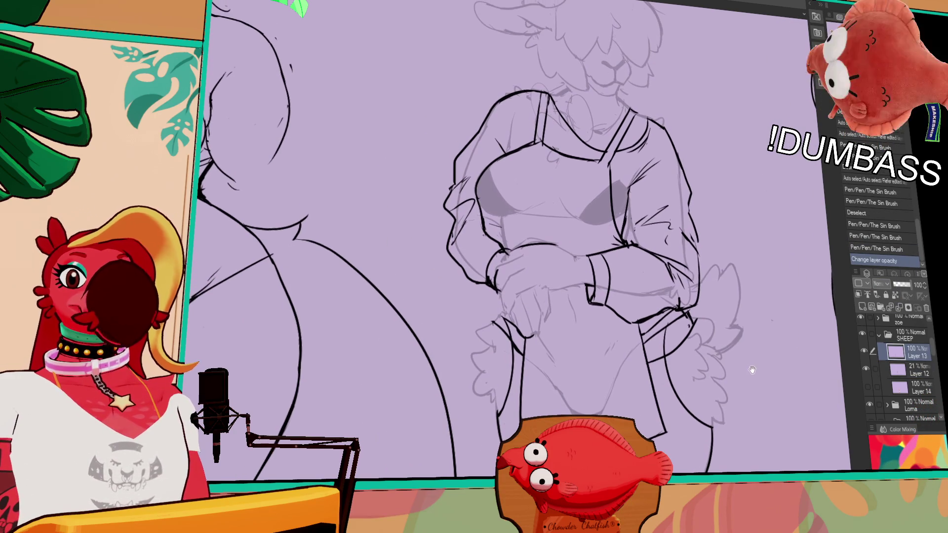
mouse_move(531, 335)
mouse_down()
mouse_move(537, 340)
mouse_move(550, 309)
mouse_move(565, 314)
mouse_move(568, 292)
mouse_up()
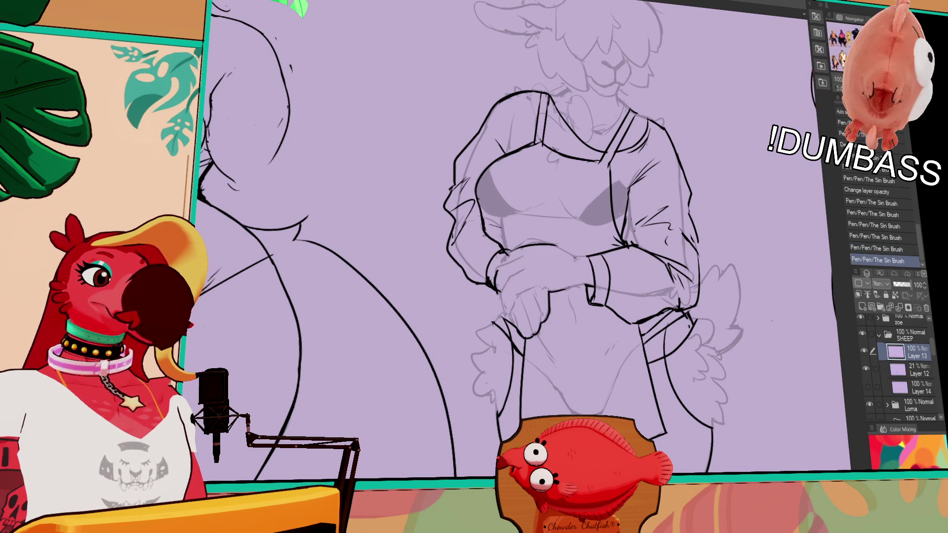
drag(587, 283, 570, 293)
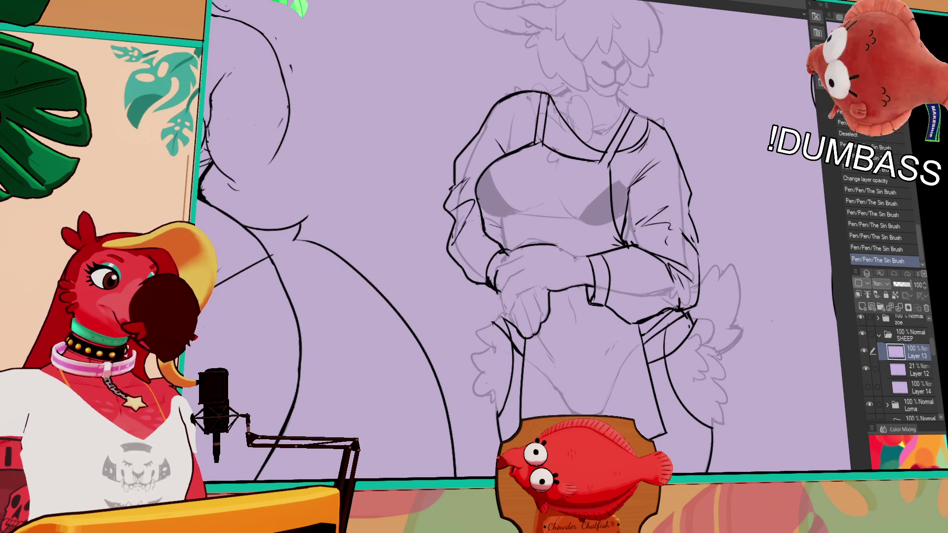
mouse_move(521, 250)
mouse_down()
mouse_move(548, 246)
mouse_move(523, 252)
mouse_up()
key(ctrl+z)
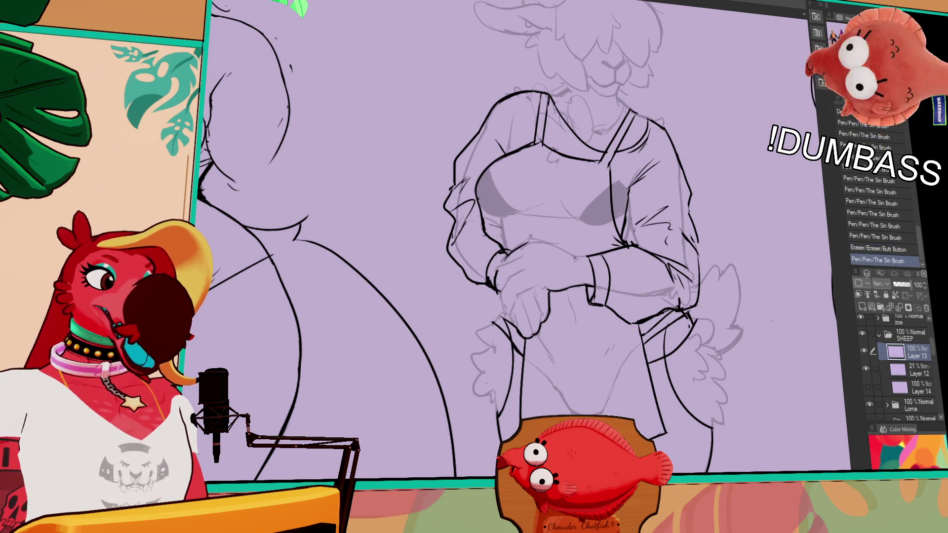
mouse_move(518, 259)
mouse_down()
mouse_move(538, 240)
mouse_move(583, 256)
mouse_move(573, 256)
mouse_up()
key(ctrl+z)
key(ctrl+y)
key(ctrl+z)
key(ctrl+z)
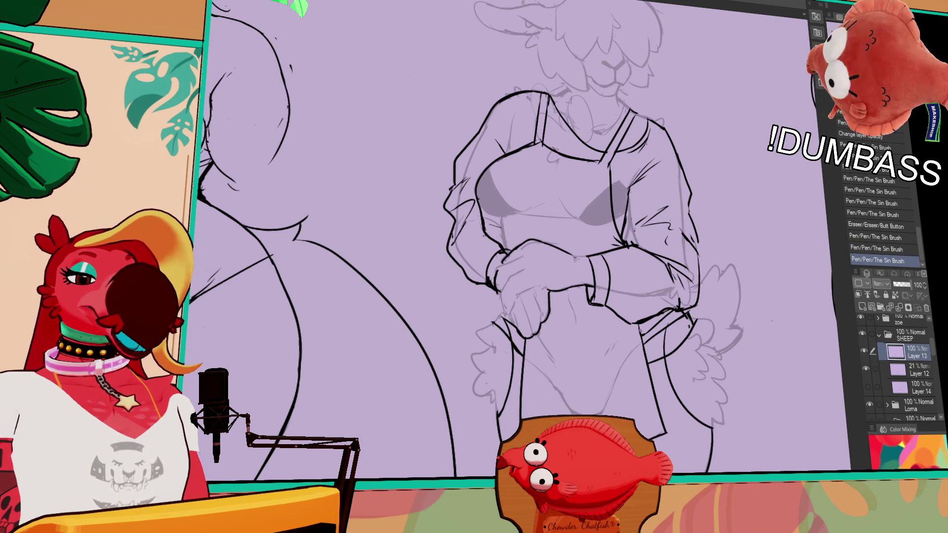
- Retry short left-hand strokes, then erase stray bits near the hands
mouse_move(497, 271)
mouse_down()
mouse_move(514, 261)
mouse_move(501, 294)
mouse_up()
key(ctrl+z)
key(ctrl+z)
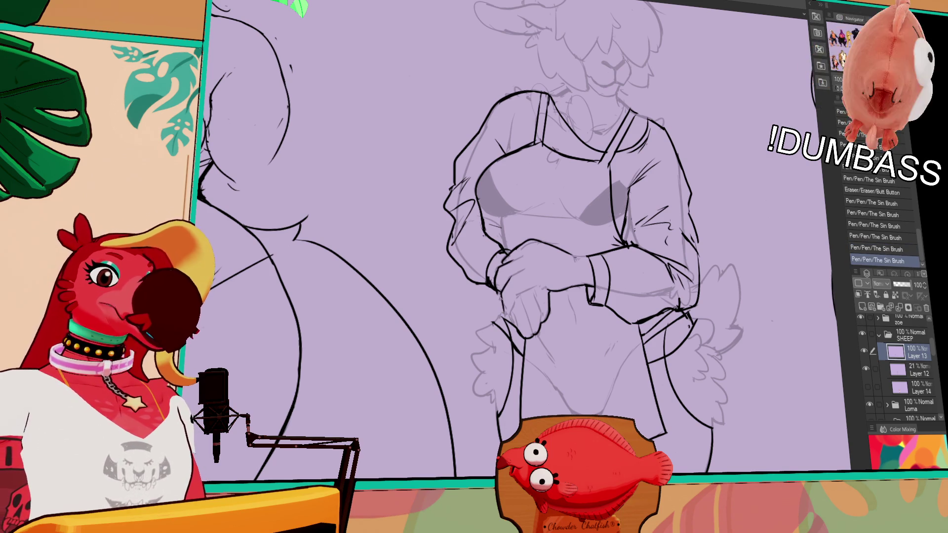
drag(563, 316, 575, 311)
drag(517, 285, 513, 295)
key(ctrl+z)
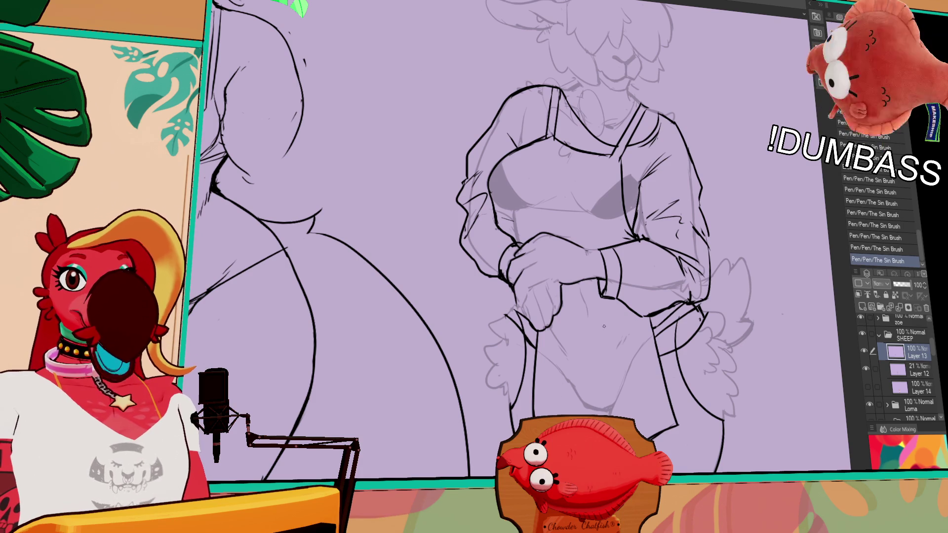
drag(653, 308, 652, 319)
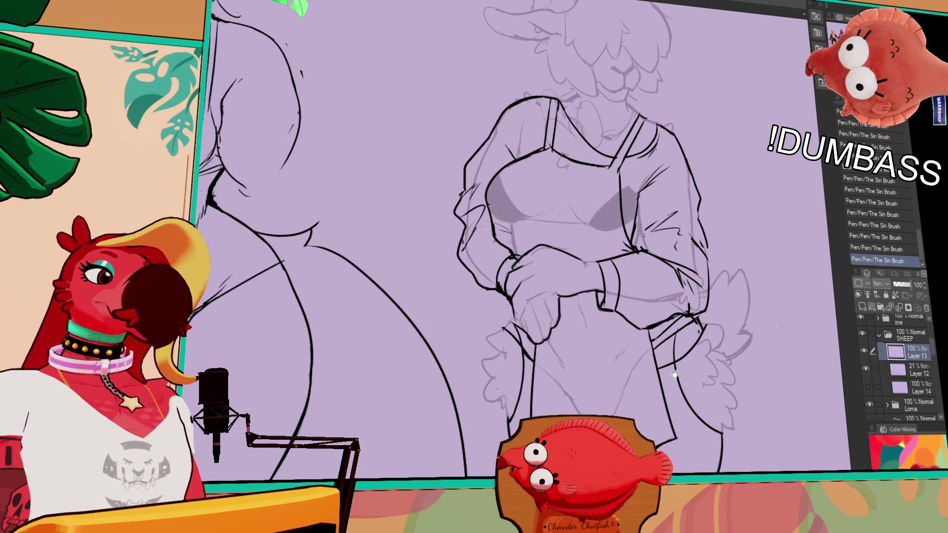
drag(674, 378, 680, 369)
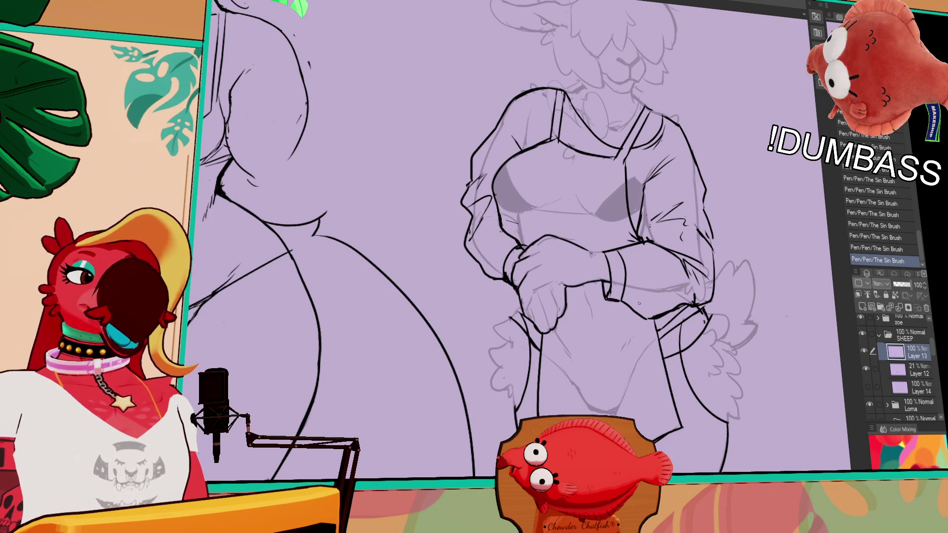
mouse_move(526, 287)
mouse_down()
mouse_move(543, 249)
mouse_move(513, 277)
mouse_move(519, 267)
mouse_up()
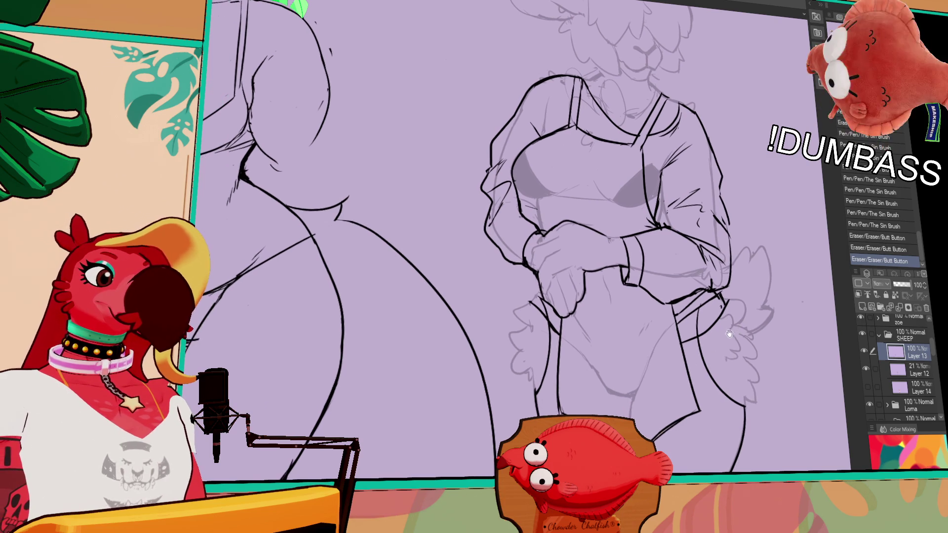
- Erase stray marks near the left hand and touch up the left hip lines
drag(543, 288, 548, 296)
drag(544, 290, 547, 294)
click(547, 294)
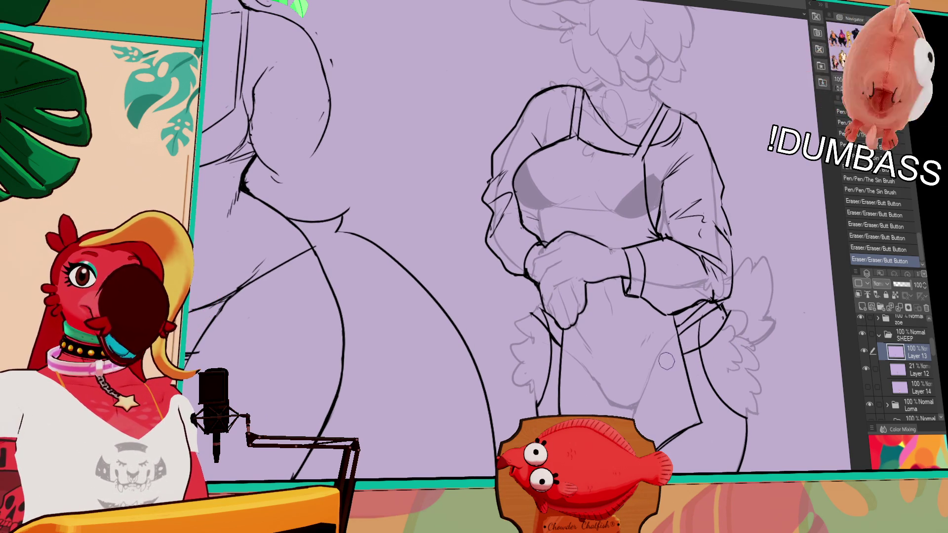
click(533, 311)
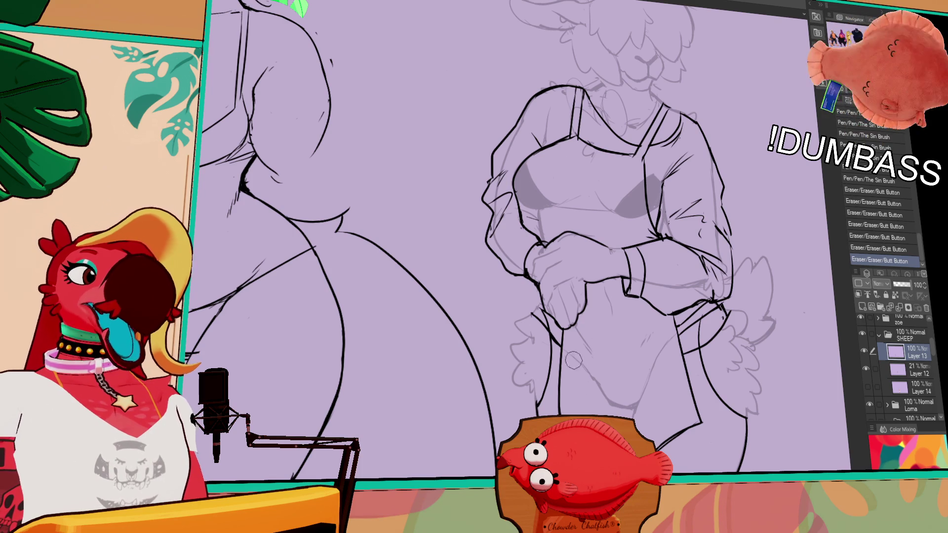
click(527, 314)
click(541, 313)
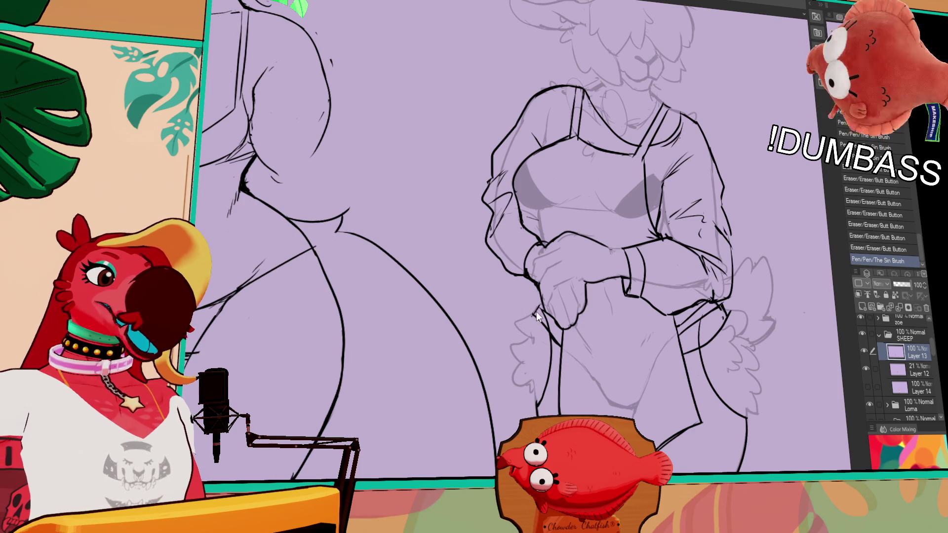
key(ctrl+z)
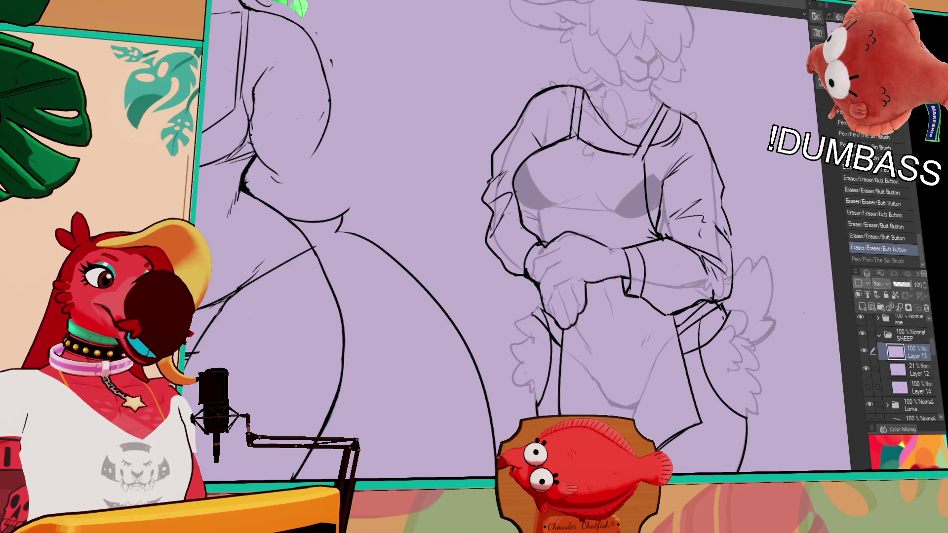
drag(536, 316, 541, 302)
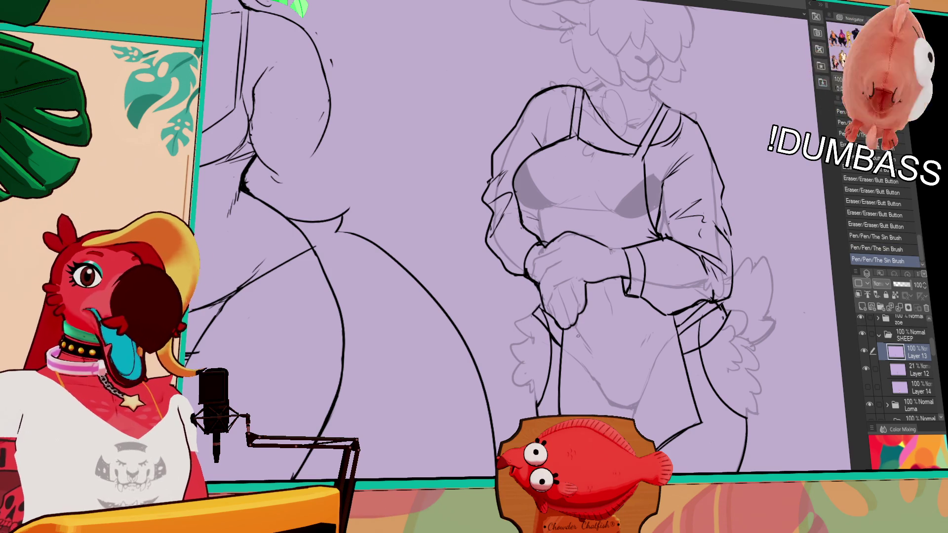
key(^)
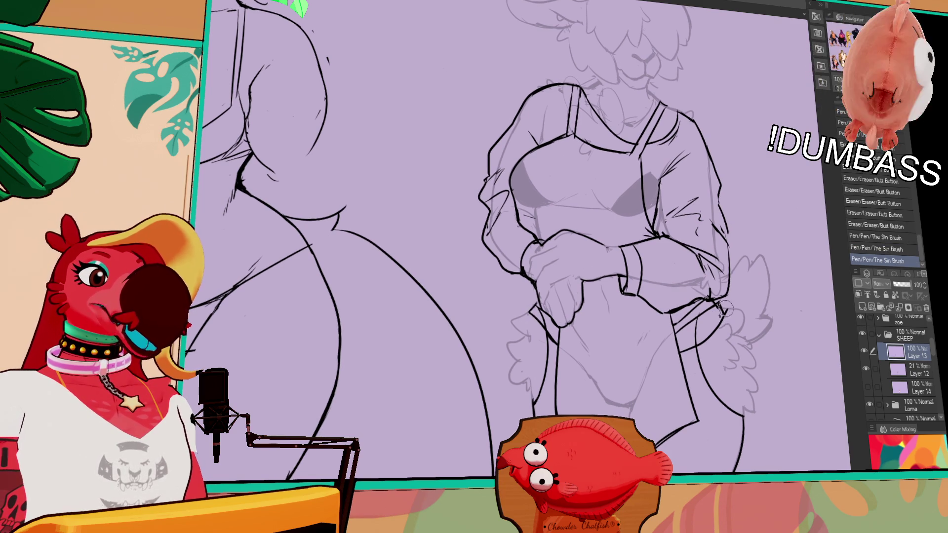
- Erase and re-ink small line bits around the sheep's right hip and arm
drag(726, 311, 711, 336)
key(ctrl+z)
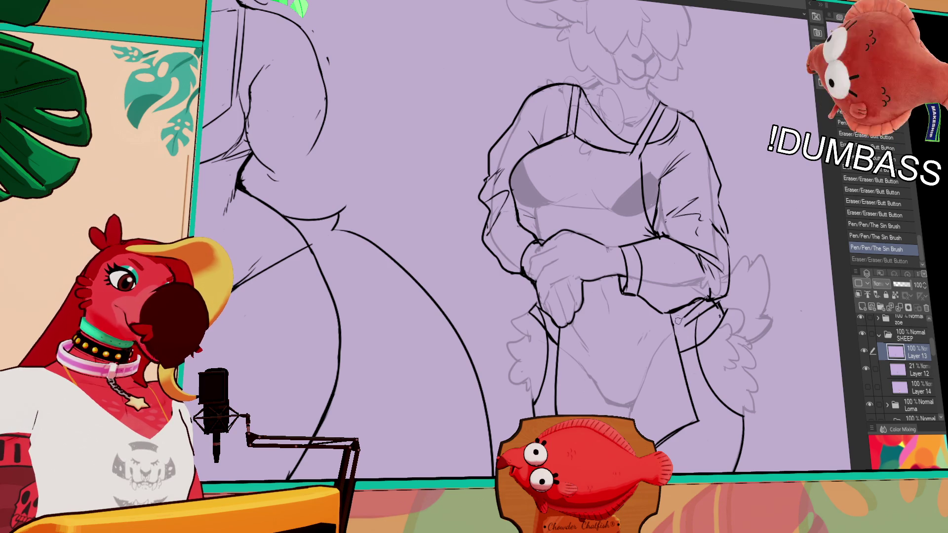
mouse_move(677, 326)
mouse_down()
mouse_move(684, 340)
mouse_move(696, 321)
mouse_move(697, 341)
mouse_up()
drag(694, 339, 698, 327)
scroll(706, 330, up, 1)
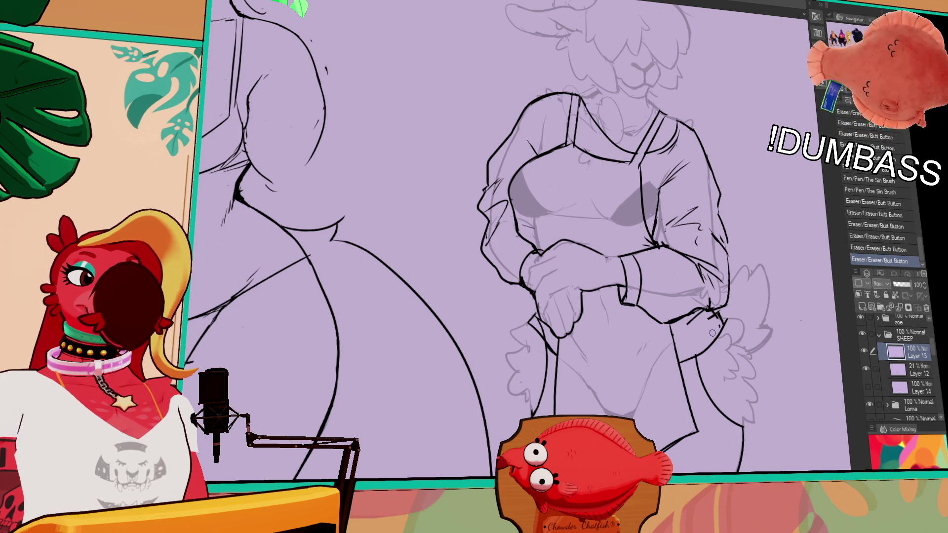
mouse_move(700, 324)
mouse_down()
mouse_move(710, 302)
mouse_move(724, 296)
mouse_move(718, 311)
mouse_move(721, 304)
mouse_up()
mouse_move(719, 308)
mouse_down()
mouse_move(725, 296)
mouse_move(723, 314)
mouse_move(747, 312)
mouse_move(727, 320)
mouse_up()
mouse_move(729, 323)
mouse_down()
mouse_move(732, 332)
mouse_move(730, 322)
mouse_up()
drag(724, 314, 730, 328)
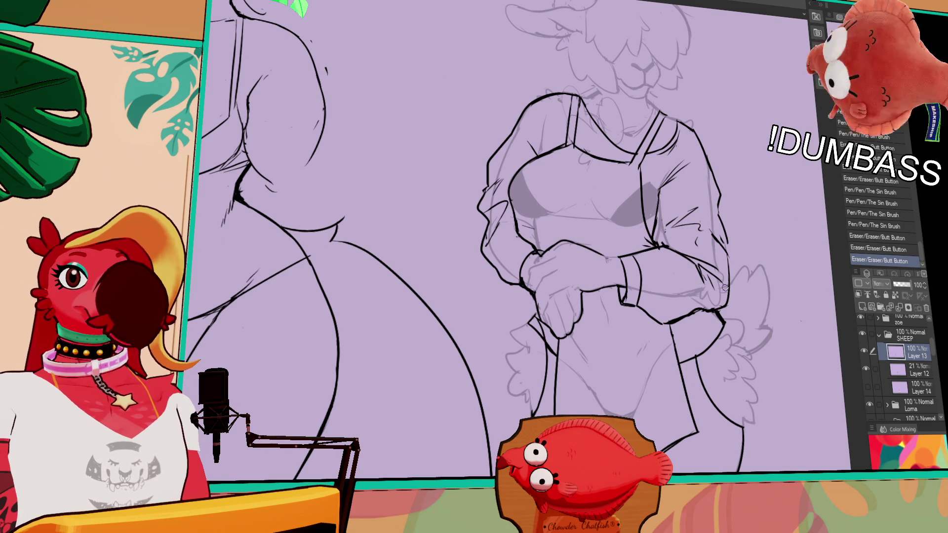
scroll(746, 424, down, 2)
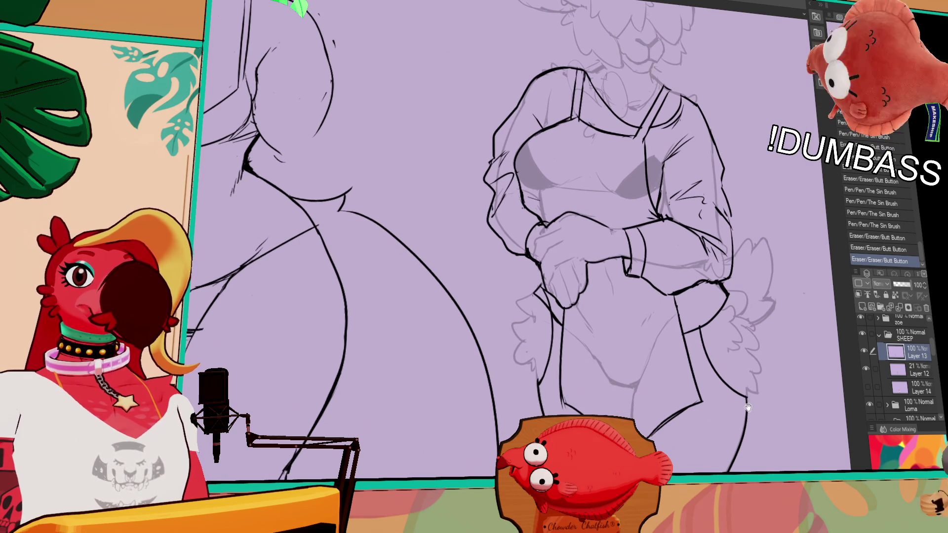
scroll(751, 411, down, 1)
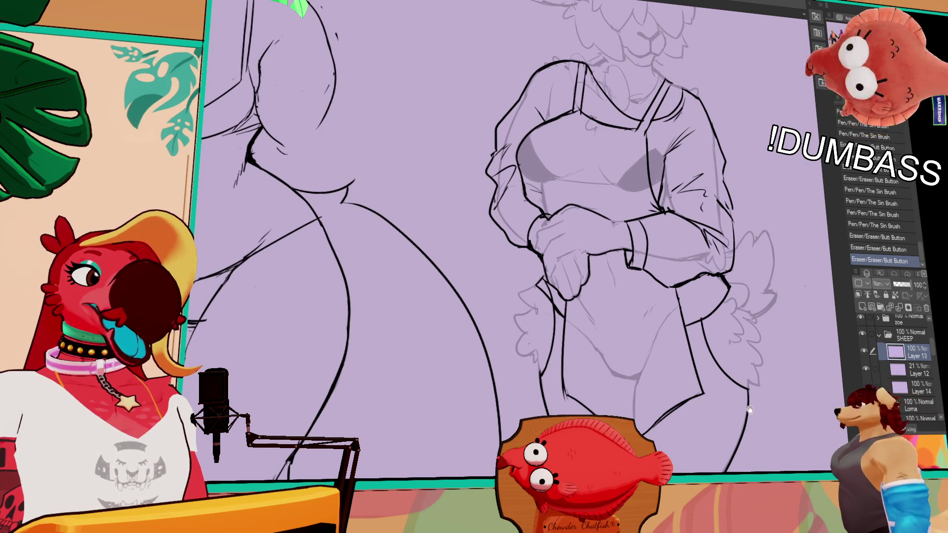
- Clean up lines near the folded hands and trim the apron edge
mouse_move(698, 316)
mouse_down()
mouse_move(705, 321)
mouse_move(707, 309)
mouse_move(704, 318)
mouse_up()
key(ctrl+z)
key(ctrl+z)
drag(547, 291, 553, 295)
key(ctrl+z)
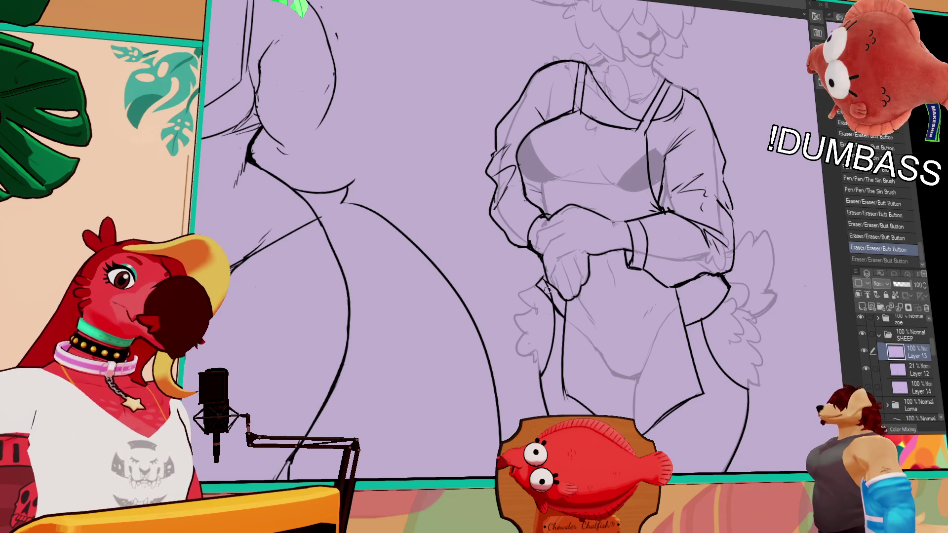
drag(548, 285, 548, 296)
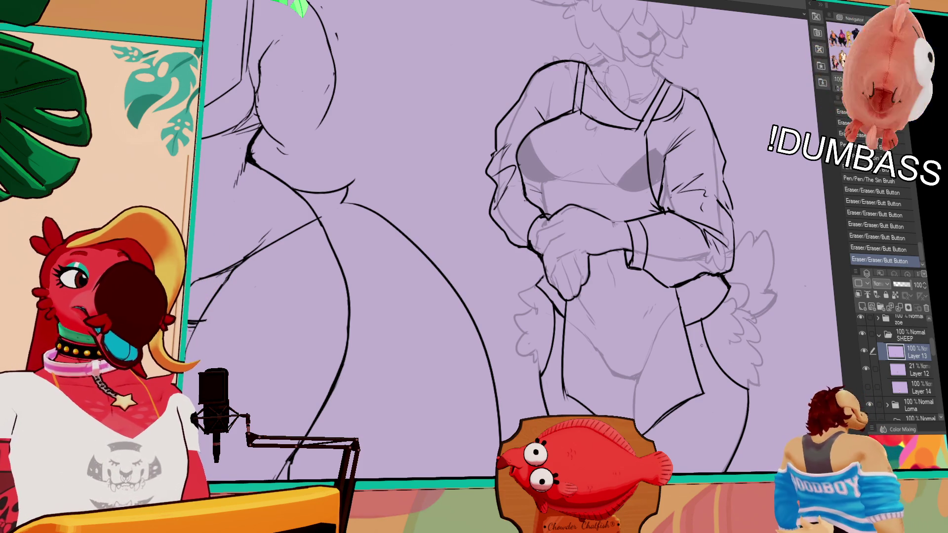
drag(537, 275, 546, 288)
drag(778, 376, 787, 361)
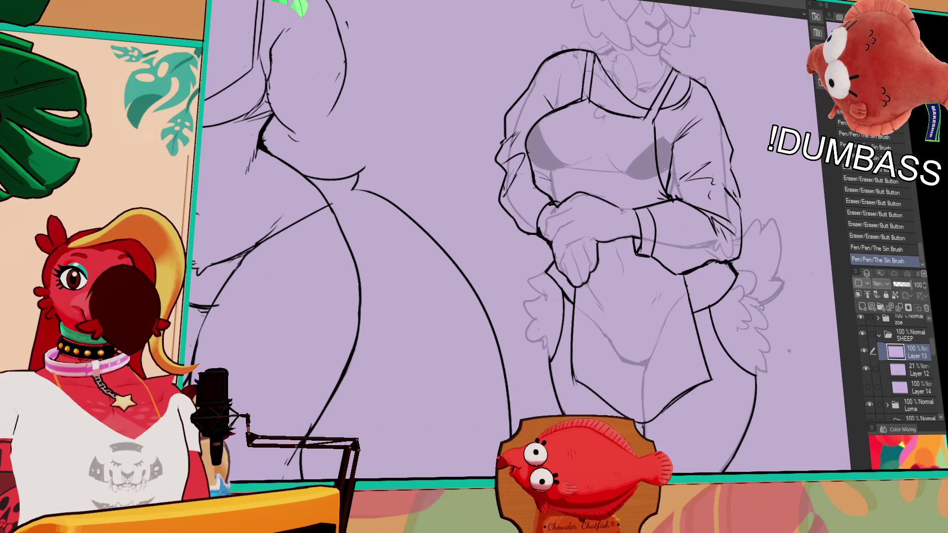
drag(789, 350, 783, 332)
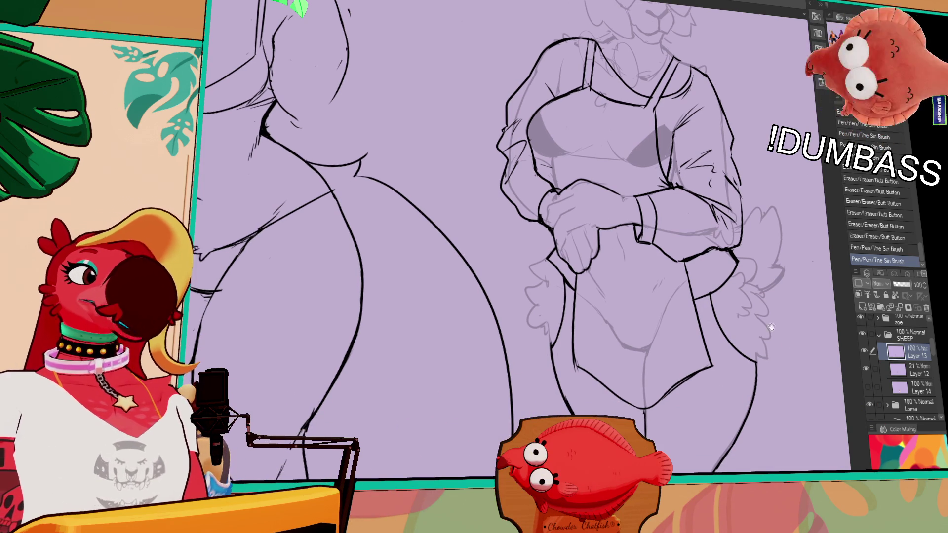
drag(706, 292, 710, 289)
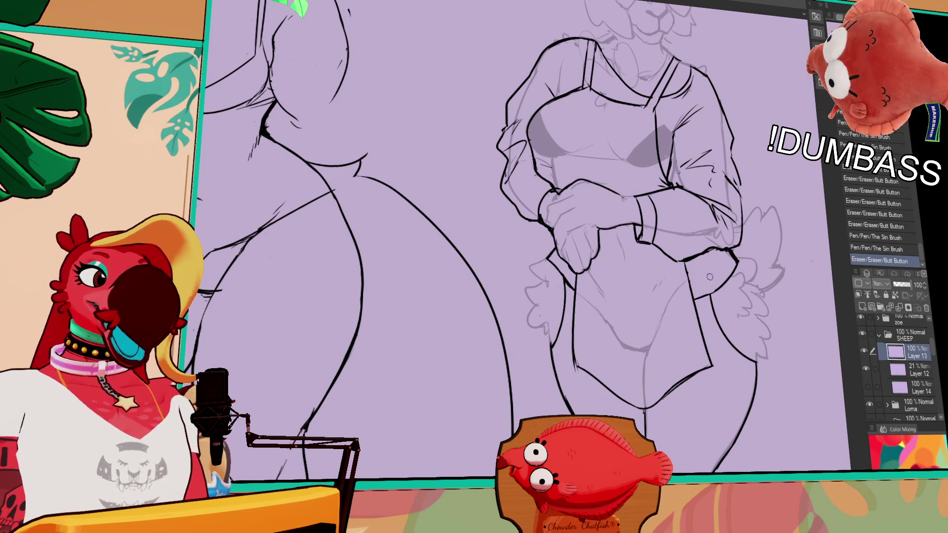
- Erase small stray bits of line on the sheep's lower body
drag(749, 333, 757, 366)
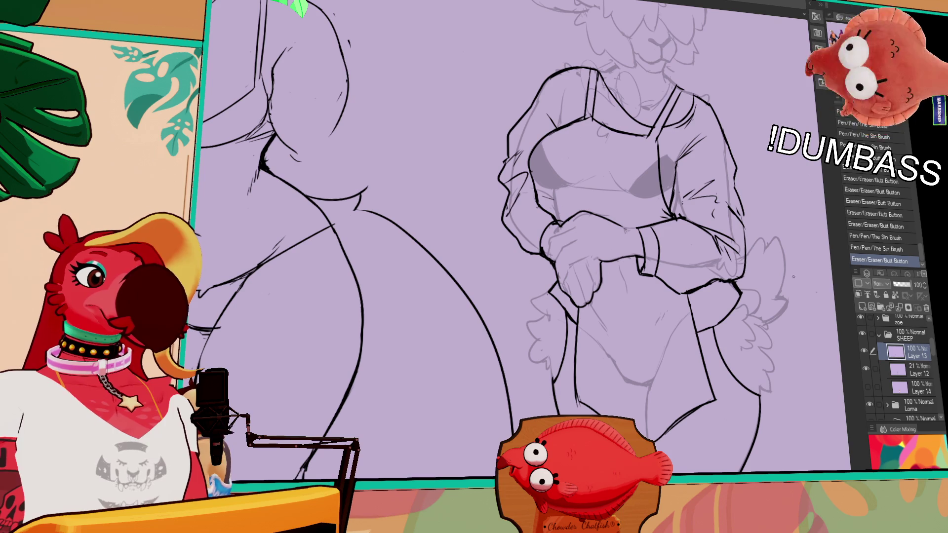
click(753, 295)
key(ctrl+z)
mouse_move(801, 377)
mouse_down()
mouse_move(799, 387)
mouse_move(766, 393)
mouse_up()
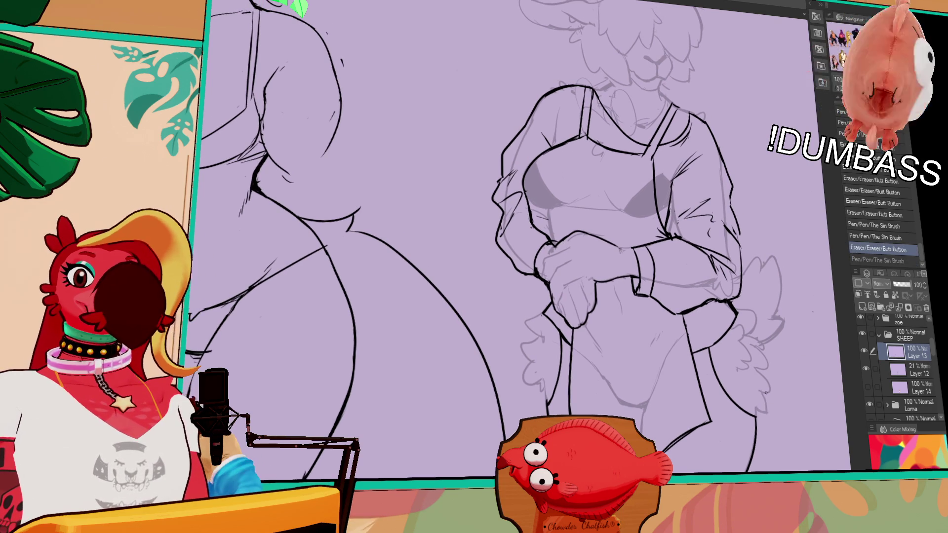
drag(551, 395, 544, 404)
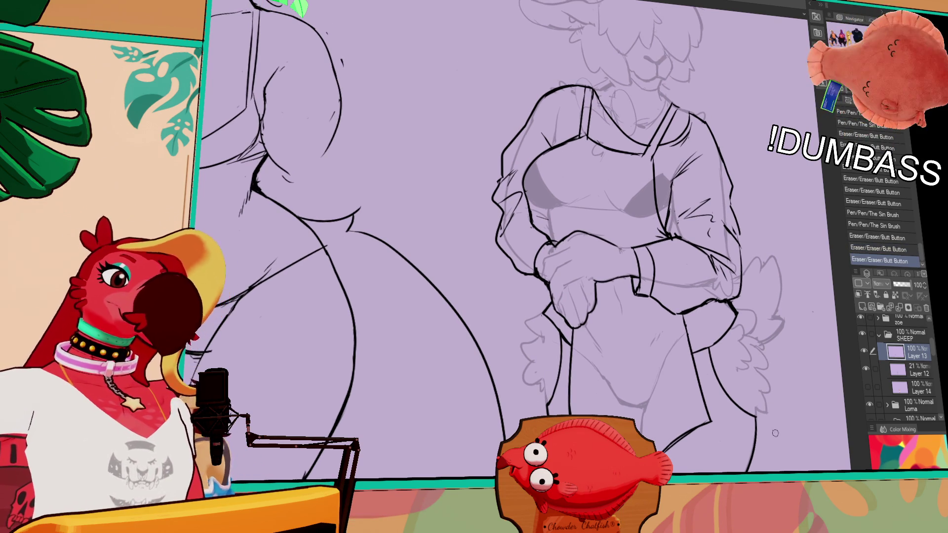
scroll(746, 432, down, 1)
drag(673, 428, 675, 430)
drag(674, 429, 678, 431)
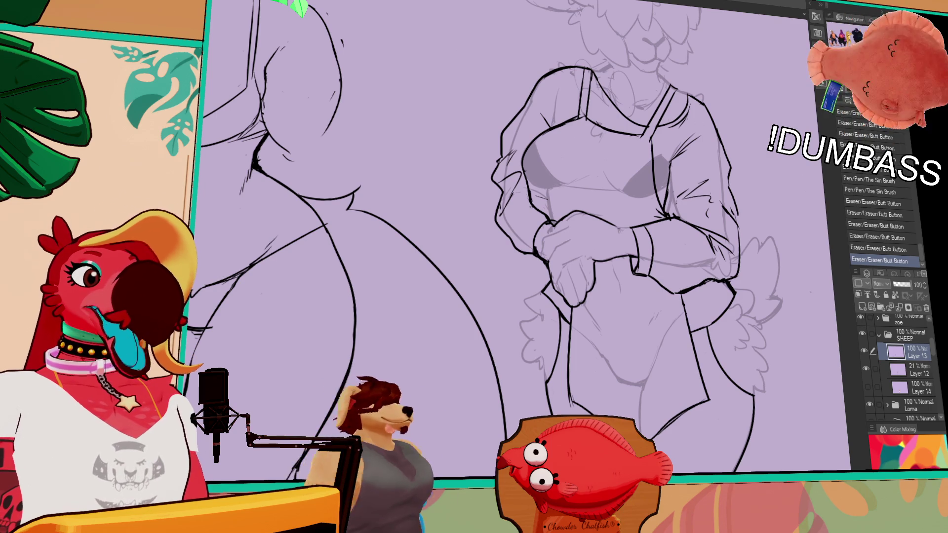
scroll(663, 172, up, 1)
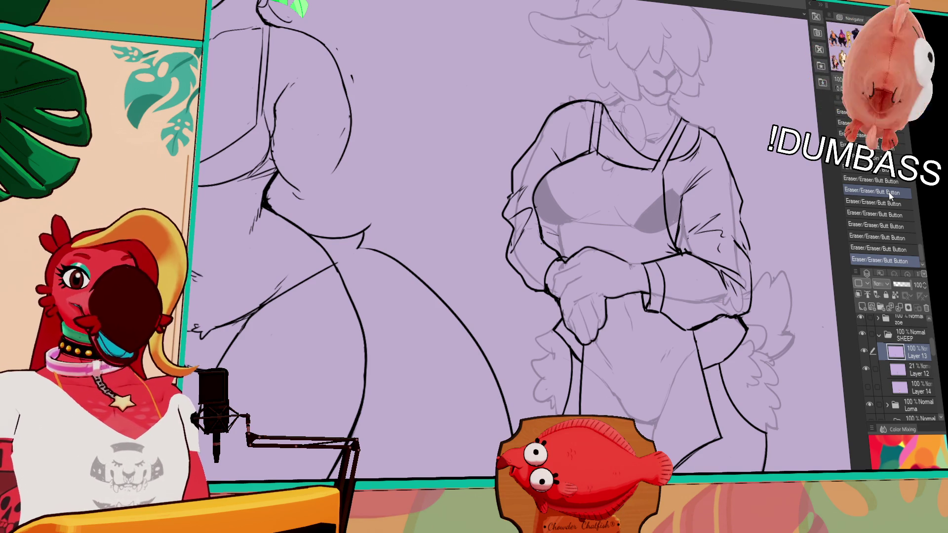
- Ink and erase short line segments along the sheep's apron hem near the hands
key(p)
click(608, 295)
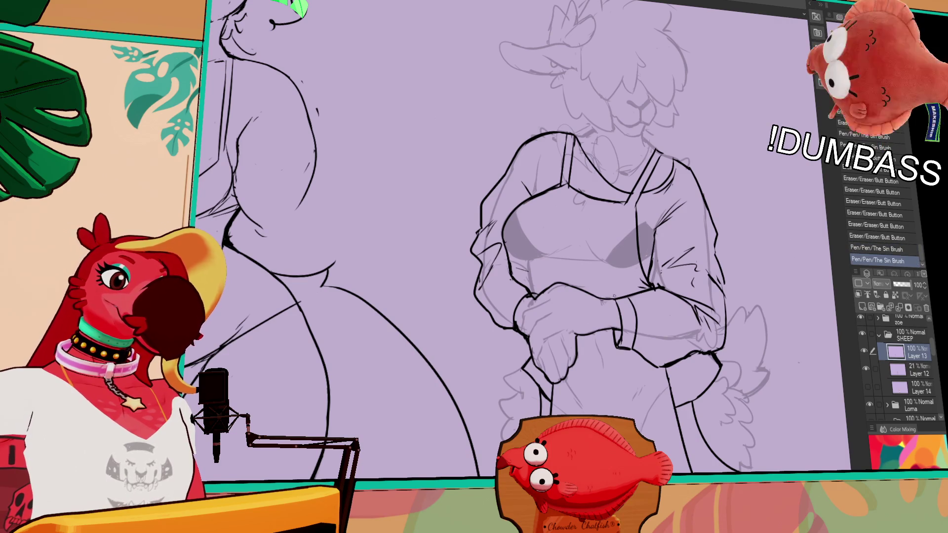
drag(792, 432, 795, 398)
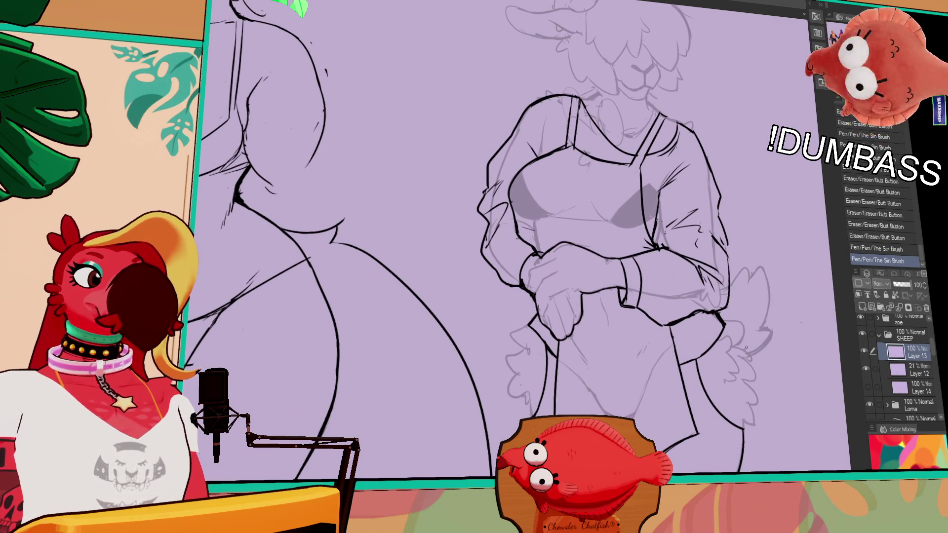
drag(675, 318, 688, 311)
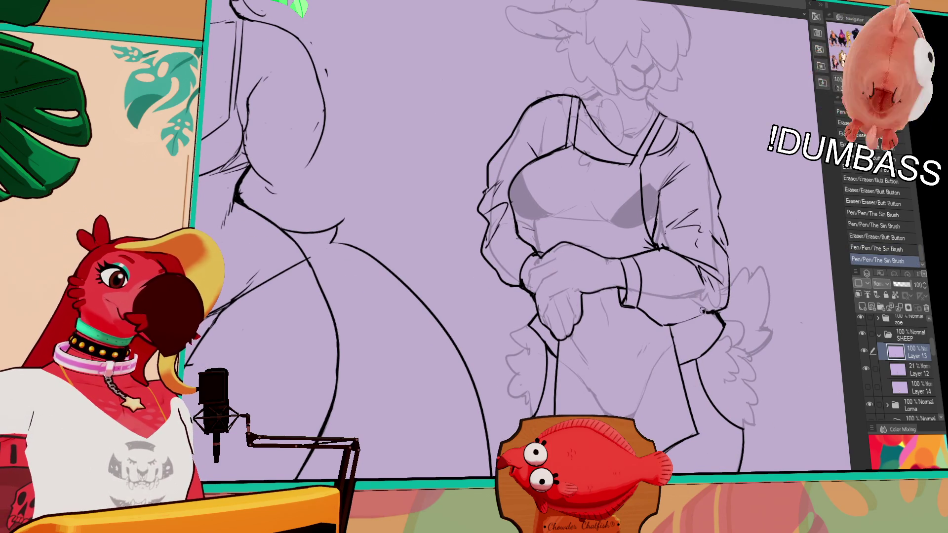
key(ctrl+z)
drag(738, 336, 738, 347)
mouse_move(678, 337)
mouse_down()
mouse_move(694, 322)
mouse_move(669, 335)
mouse_move(701, 326)
mouse_up()
drag(702, 326, 706, 329)
drag(756, 292, 763, 328)
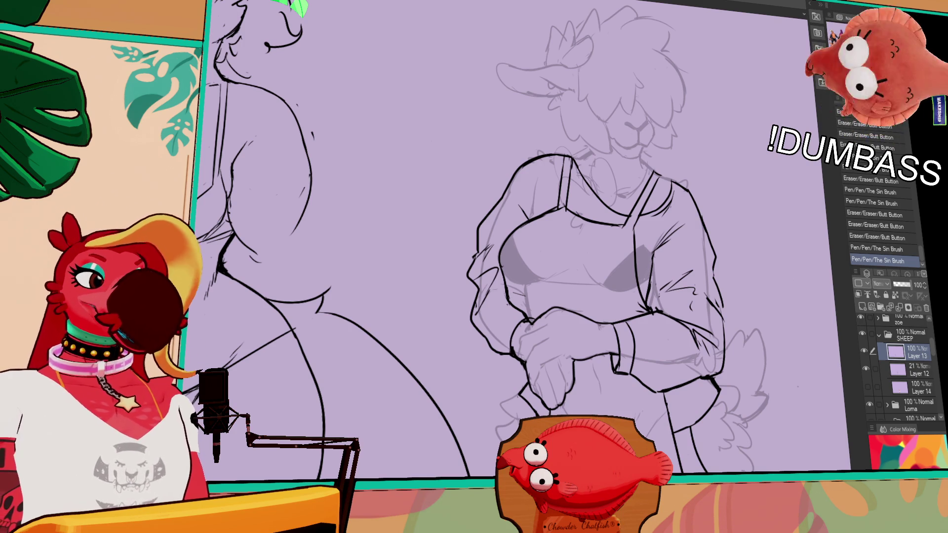
- Add a small stroke on the apron line and undo/redo it to compare versions
scroll(721, 401, down, 2)
scroll(707, 321, down, 2)
mouse_move(711, 348)
mouse_down()
mouse_move(723, 340)
mouse_move(684, 375)
mouse_up()
key(ctrl+z)
key(ctrl+y)
key(ctrl+z)
key(ctrl+y)
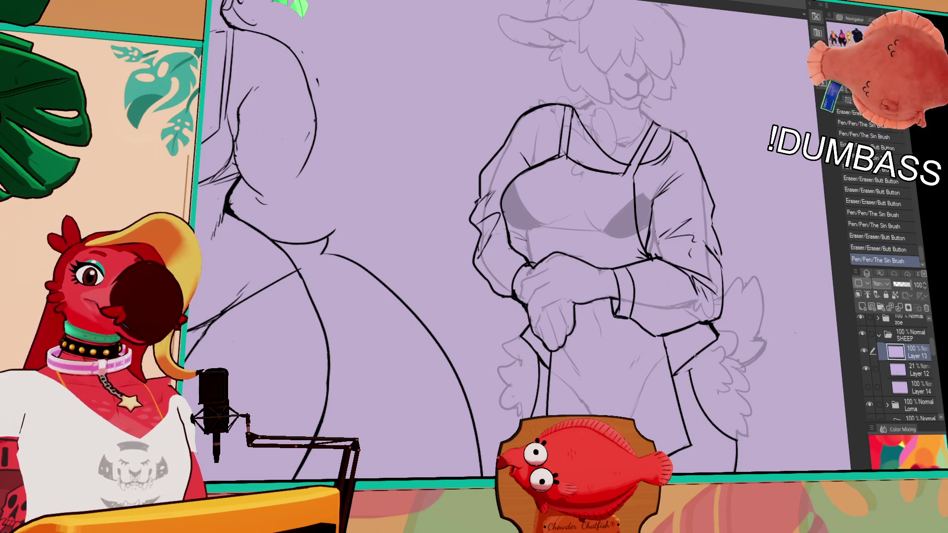
key(ctrl+z)
key(ctrl+y)
key(ctrl+z)
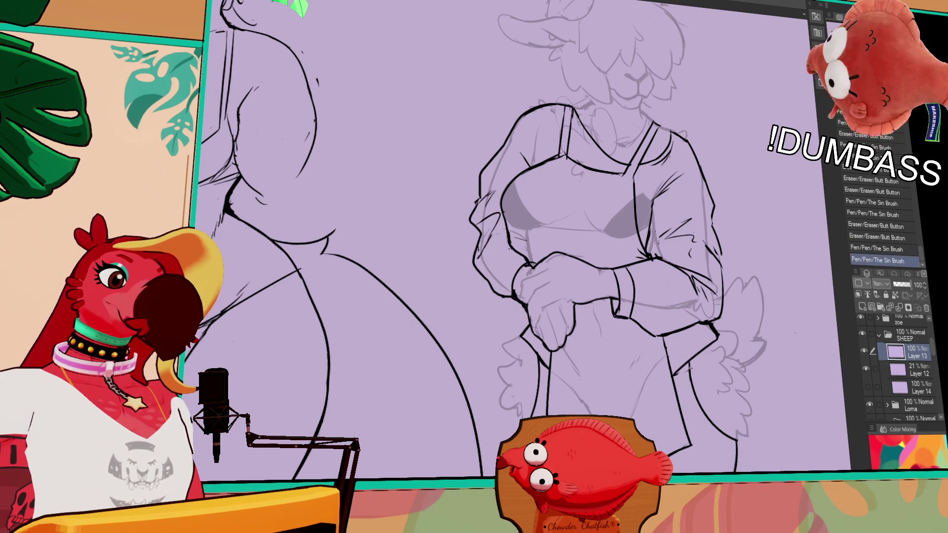
key(ctrl+y)
- Erase stray bits and ink a short stroke near the sheep's right sleeve cuff
mouse_move(691, 368)
mouse_down()
mouse_move(672, 368)
mouse_move(657, 397)
mouse_up()
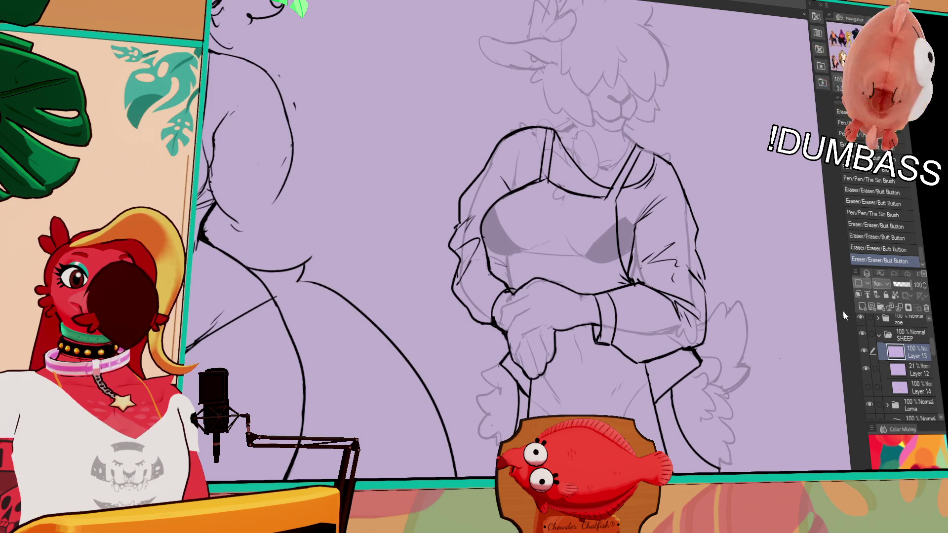
mouse_move(788, 391)
mouse_down()
mouse_move(772, 403)
mouse_move(746, 377)
mouse_up()
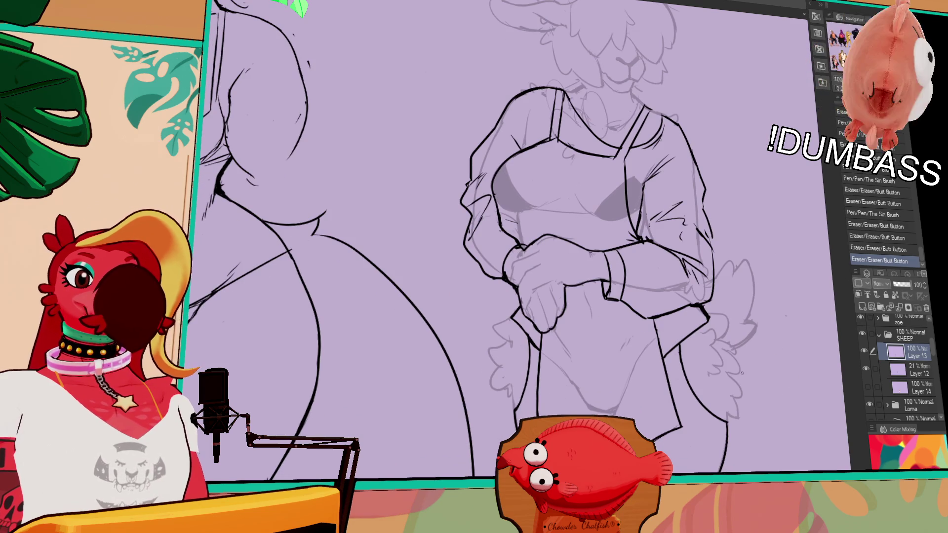
mouse_move(665, 353)
mouse_down()
mouse_move(694, 336)
mouse_move(692, 347)
mouse_move(712, 323)
mouse_up()
drag(710, 321, 707, 319)
scroll(746, 347, down, 2)
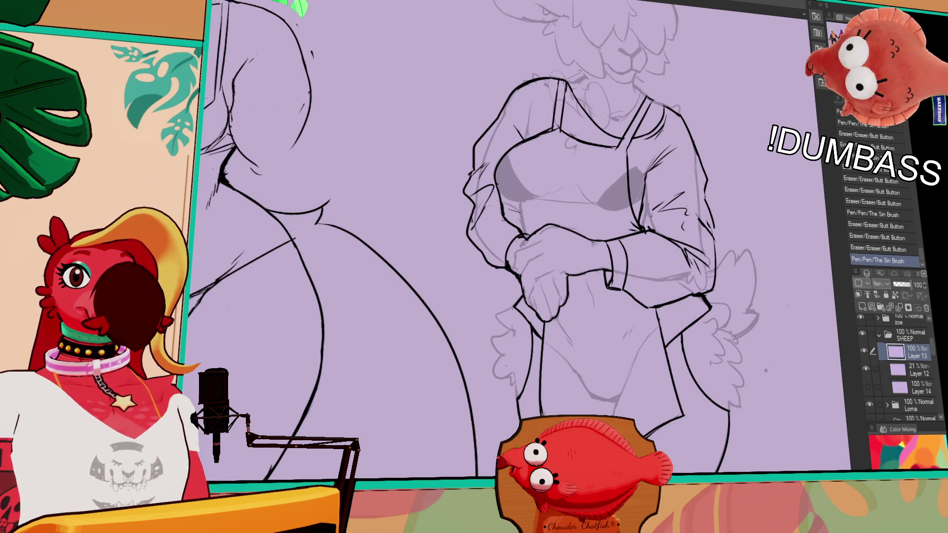
scroll(765, 376, down, 5)
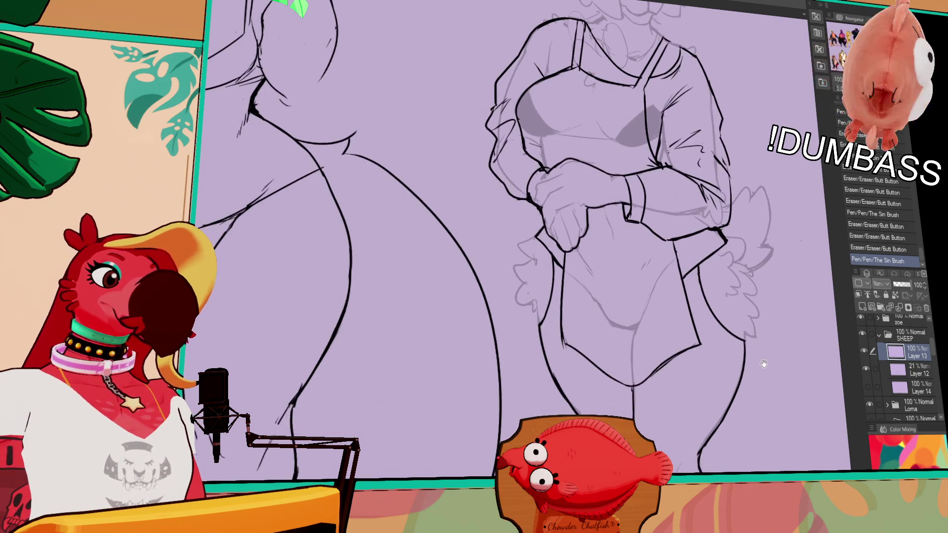
- Redraw the apron's bottom edge and erase the overshoot at its lower-right corner
drag(717, 268, 724, 270)
drag(776, 288, 757, 371)
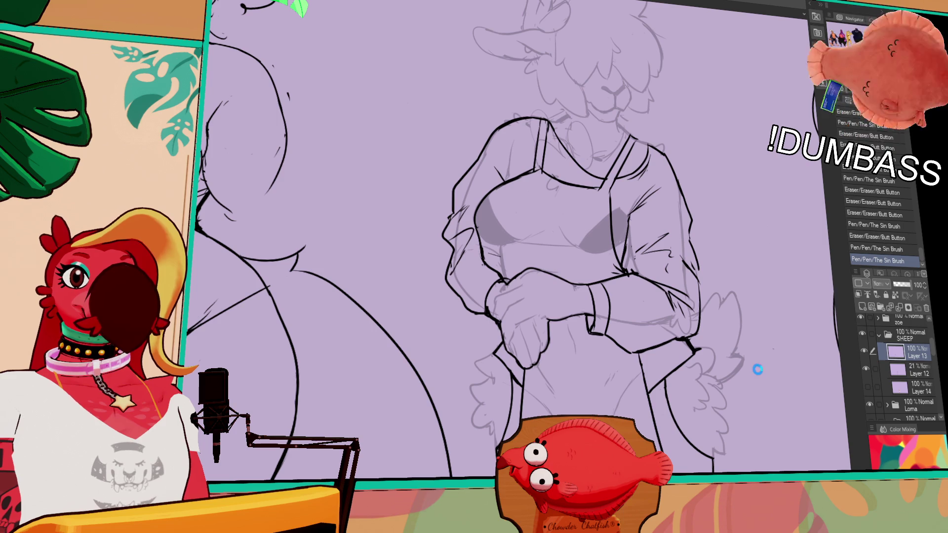
drag(760, 417, 787, 316)
mouse_move(643, 377)
mouse_down()
mouse_move(678, 354)
mouse_move(665, 354)
mouse_up()
key(ctrl+z)
key(ctrl+z)
drag(637, 381, 701, 342)
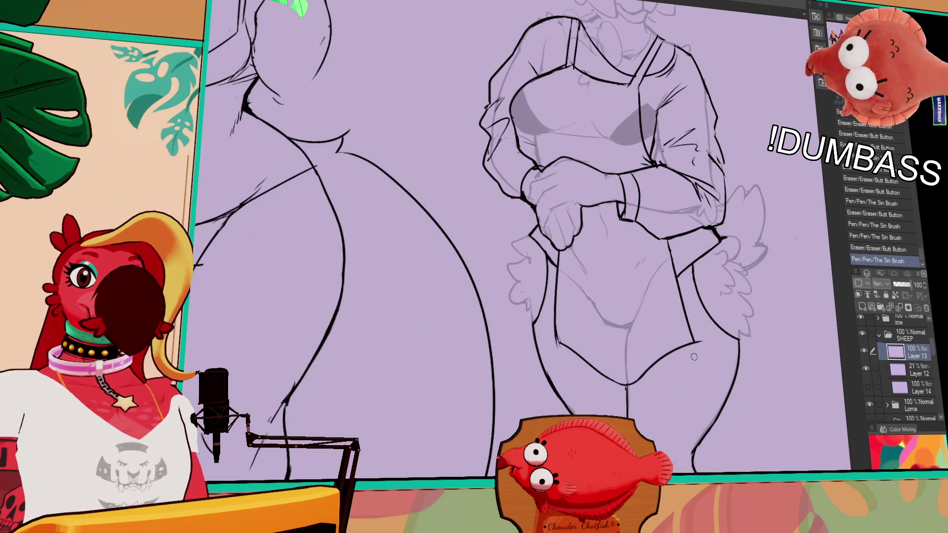
drag(701, 345, 702, 352)
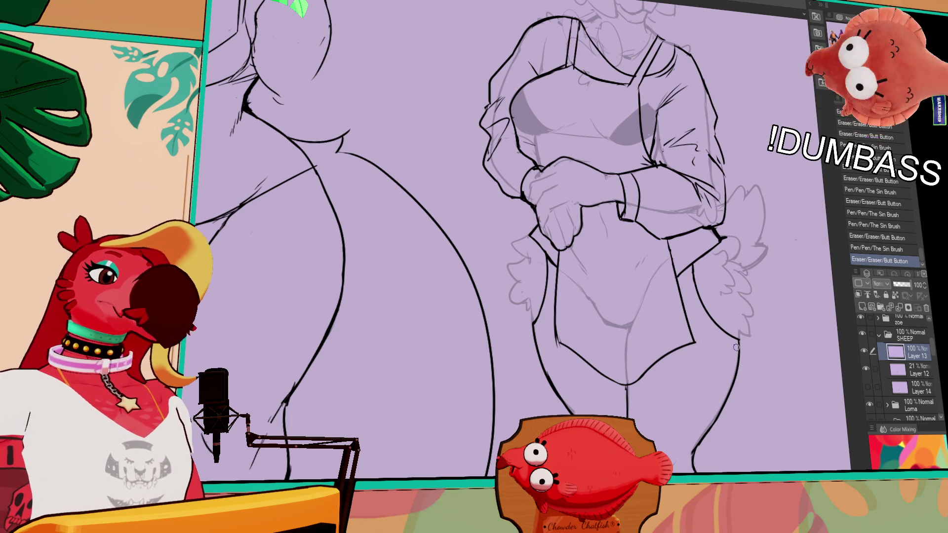
scroll(661, 428, down, 1)
- Erase stray marks and retry short pen strokes on the sheep's lower line art near the legs
click(626, 388)
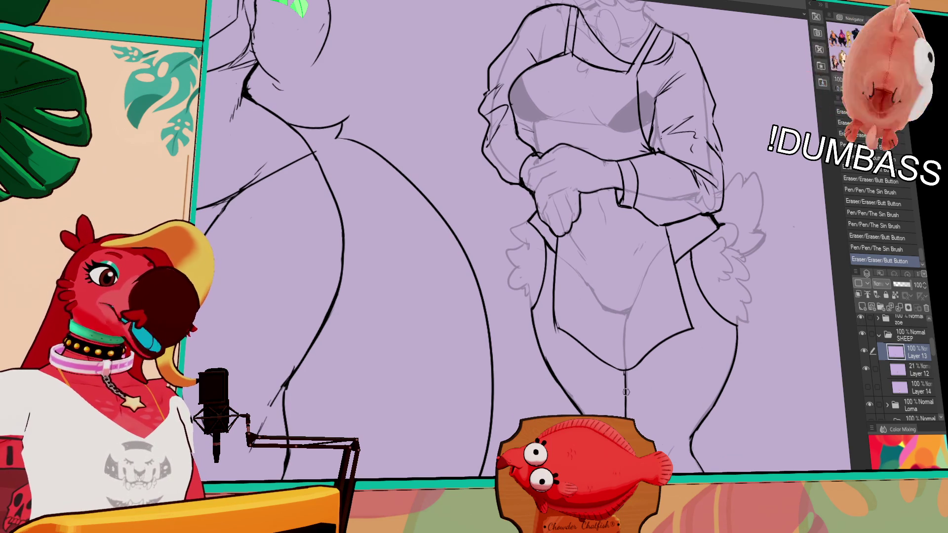
drag(626, 376, 624, 412)
key(ctrl+z)
key(ctrl+z)
drag(623, 372, 627, 419)
key(ctrl+z)
key(ctrl+z)
key(ctrl+z)
key(ctrl+z)
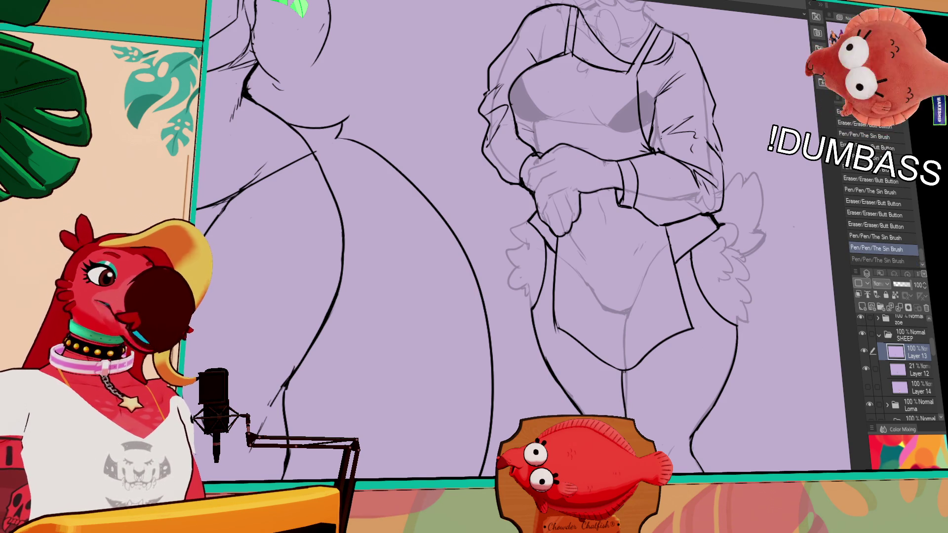
drag(662, 423, 647, 438)
mouse_move(706, 439)
mouse_down()
mouse_move(711, 447)
mouse_move(724, 428)
mouse_up()
scroll(724, 429, down, 2)
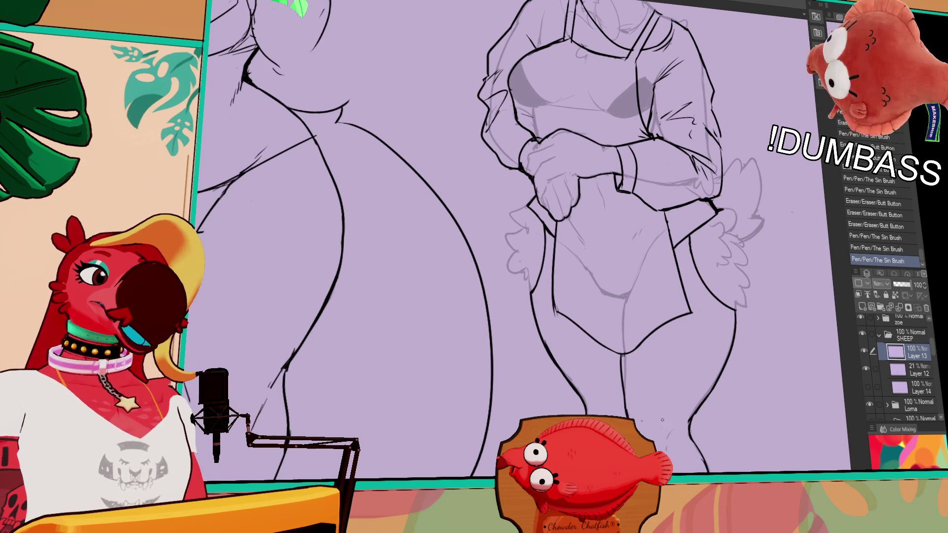
drag(634, 421, 634, 418)
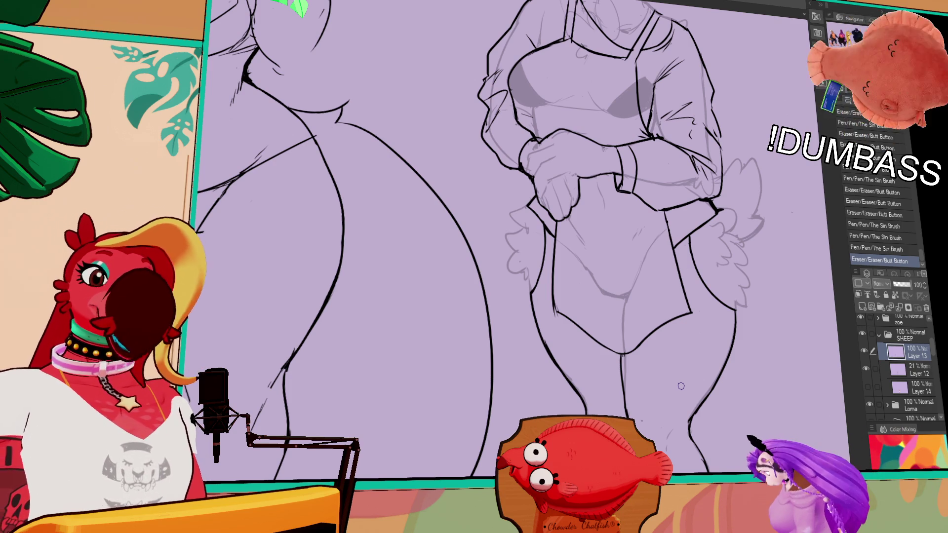
- Erase small marks and add short strokes at the left and right apron straps
scroll(681, 386, up, 5)
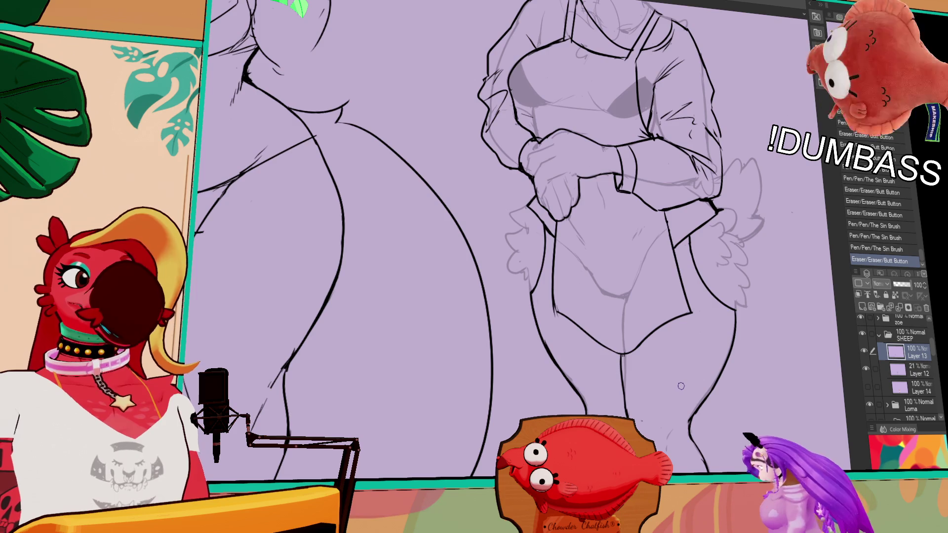
click(517, 226)
click(517, 226)
click(518, 227)
drag(528, 155, 532, 167)
drag(527, 155, 532, 168)
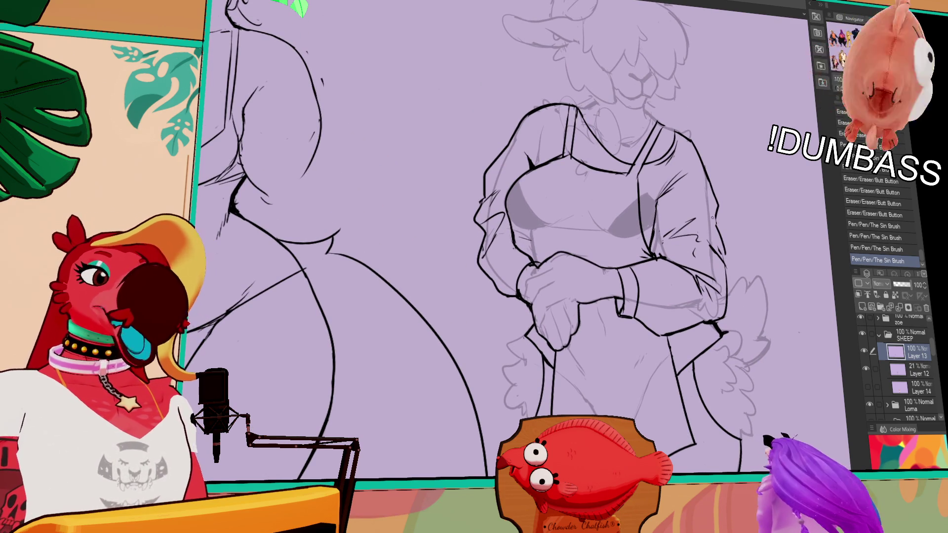
drag(657, 180, 655, 209)
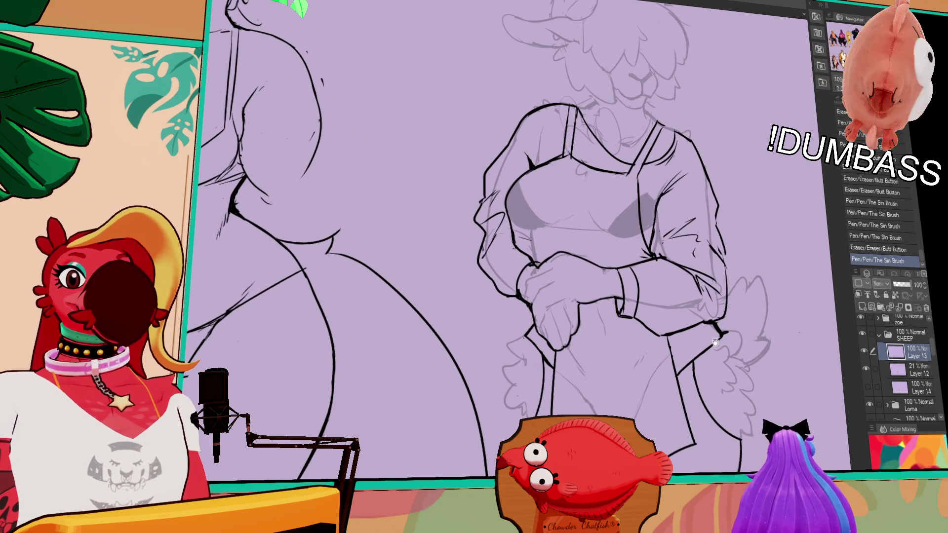
- Add small strokes to the line art, undoing and restoring the last one to compare
scroll(714, 361, up, 1)
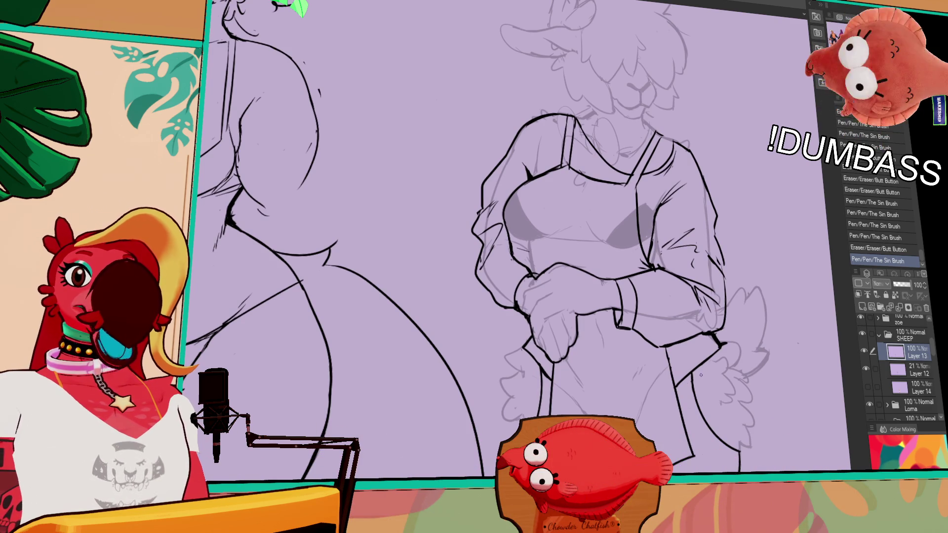
mouse_move(696, 353)
mouse_down()
mouse_move(661, 360)
mouse_move(705, 349)
mouse_up()
key(ctrl+z)
key(ctrl+y)
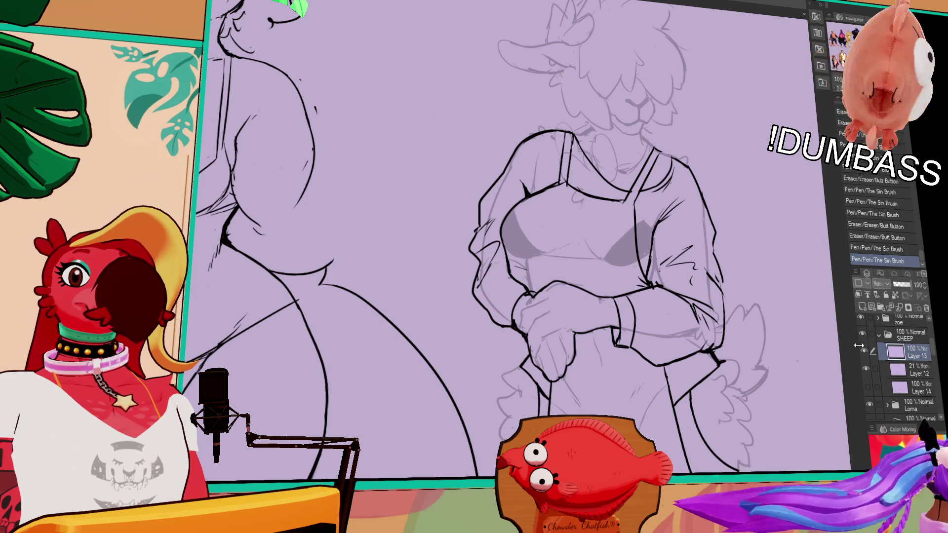
- Touch up the line along the sheep's sleeve edge
drag(784, 398, 781, 398)
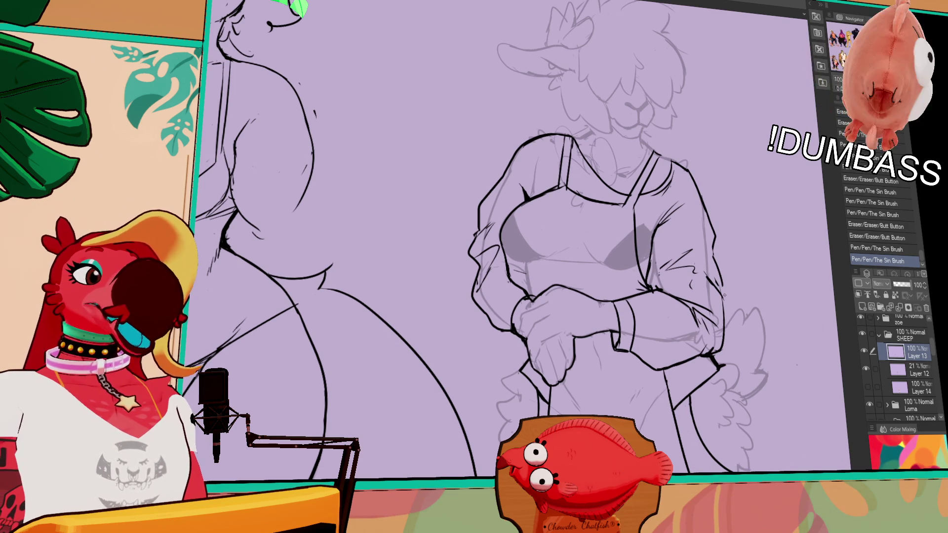
drag(716, 280, 745, 314)
scroll(761, 352, up, 1)
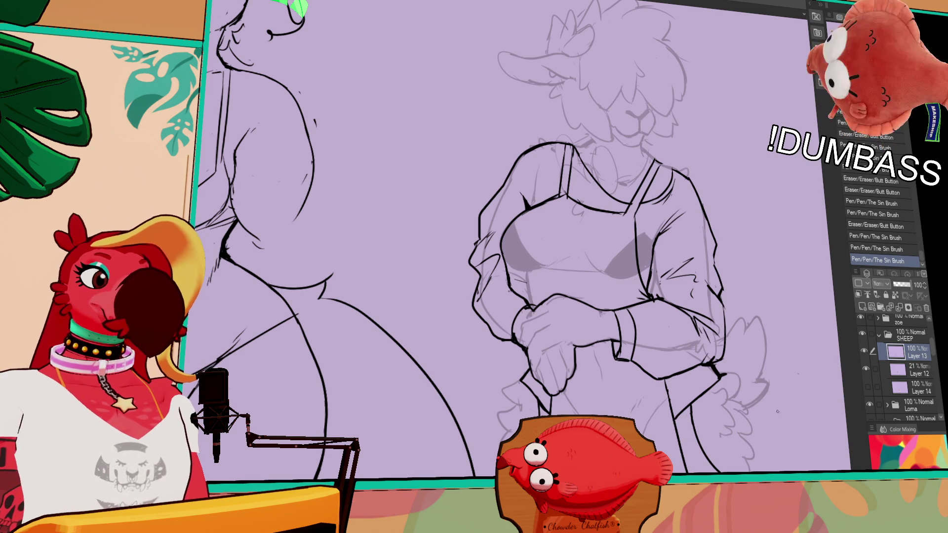
- Zoom out to check the lineup, then select the faint sheep sketch layer, Layer 12
scroll(750, 392, down, 3)
scroll(735, 395, right, 2)
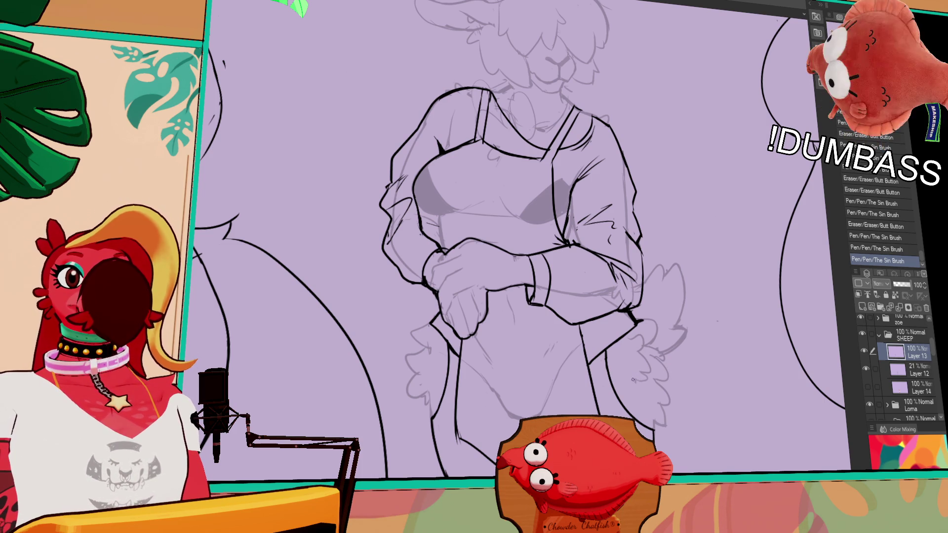
scroll(832, 409, down, 3)
scroll(753, 419, up, 2)
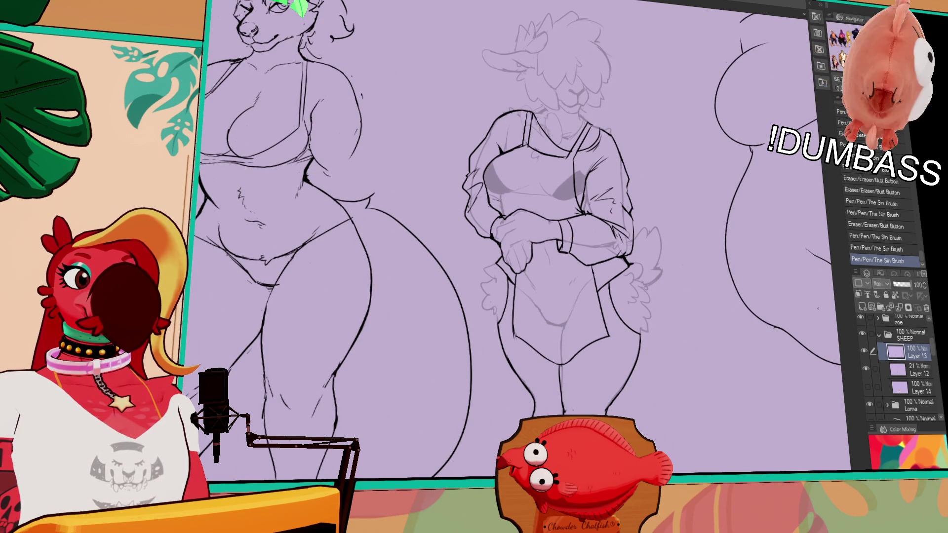
click(888, 370)
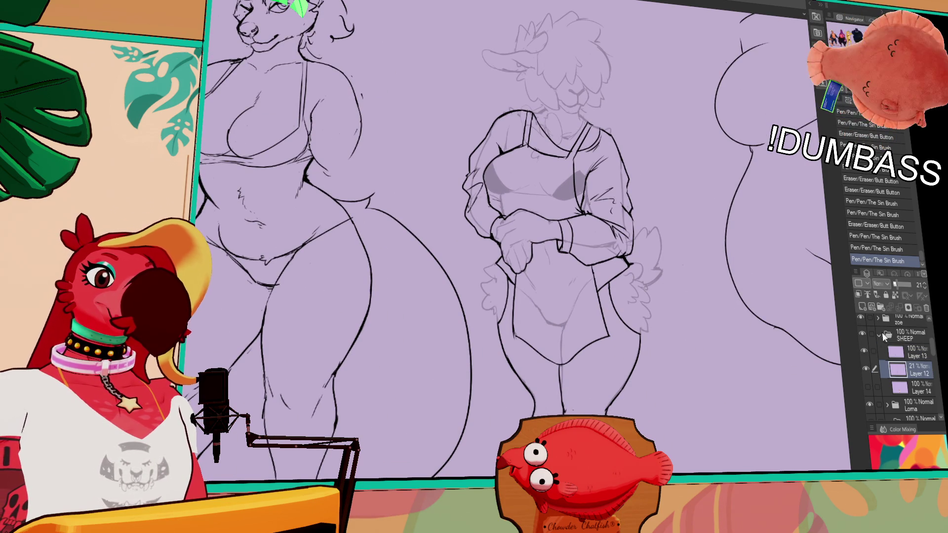
- Add a new raster layer above Layer 12 and switch to the colour-palette document
click(862, 307)
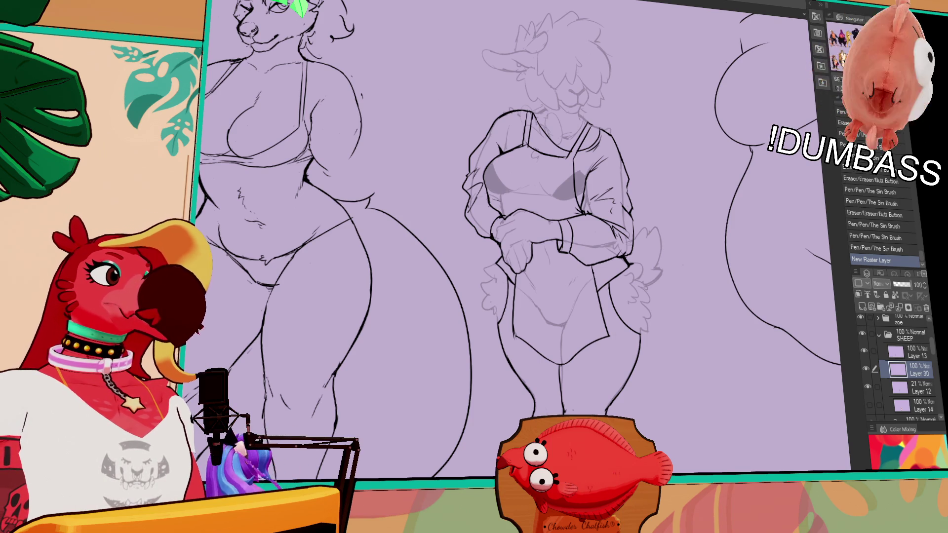
key(ctrl+Tab)
scroll(331, 176, down, 3)
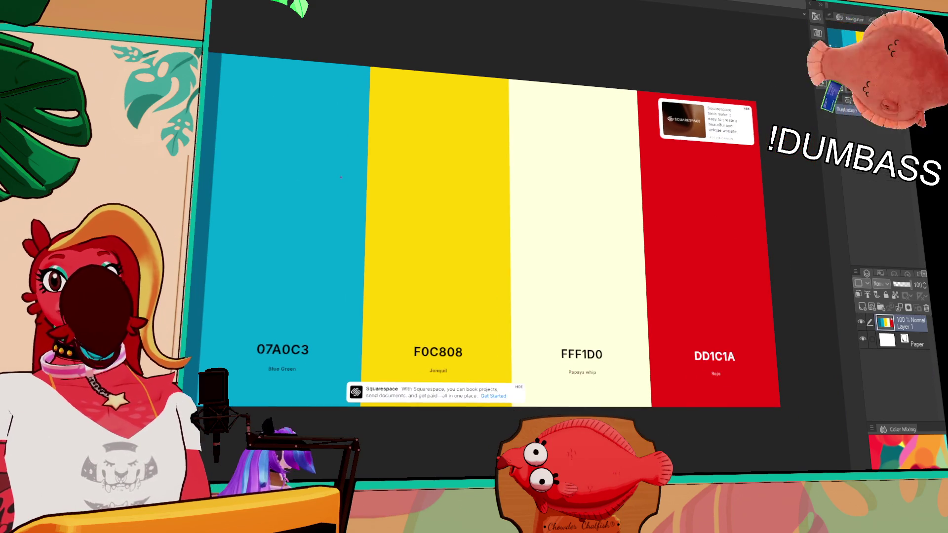
- Paste the pastel FDC5F5, F7AEF8, B388EB, 8093F1, 72DDF7 palette as Layer 2
mouse_move(516, 195)
mouse_down()
mouse_move(606, 189)
mouse_move(620, 208)
mouse_up()
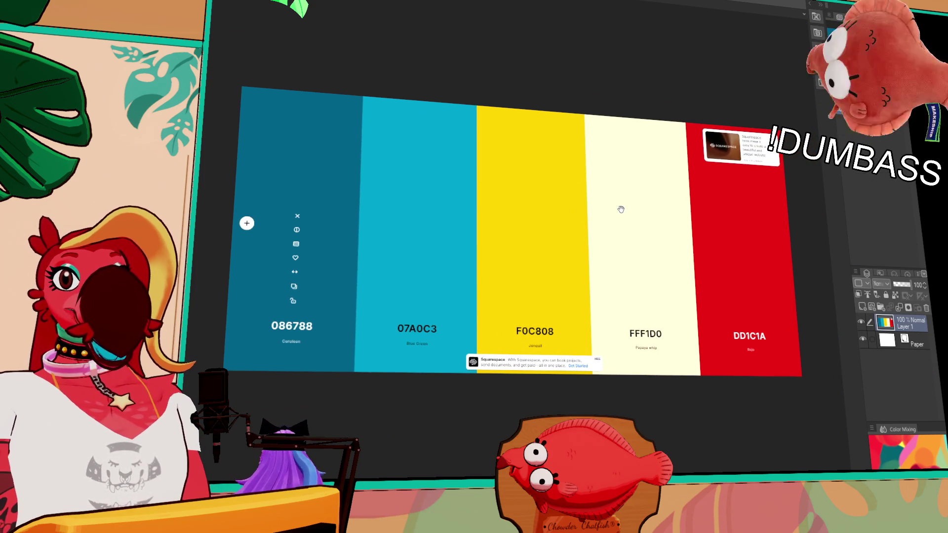
scroll(618, 218, up, 1)
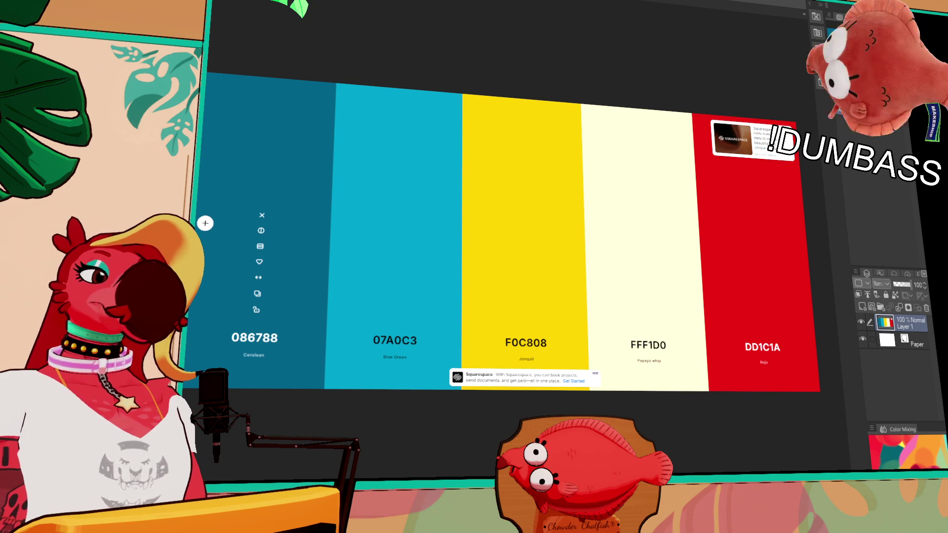
key(ctrl+v)
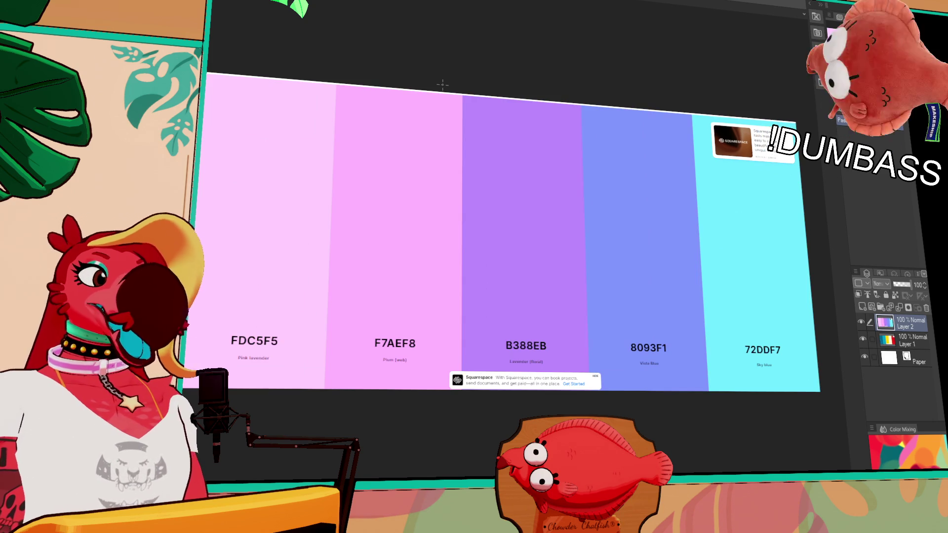
- Nudge the pasted palette slightly right and return to the sheep lineup document
drag(540, 195, 565, 192)
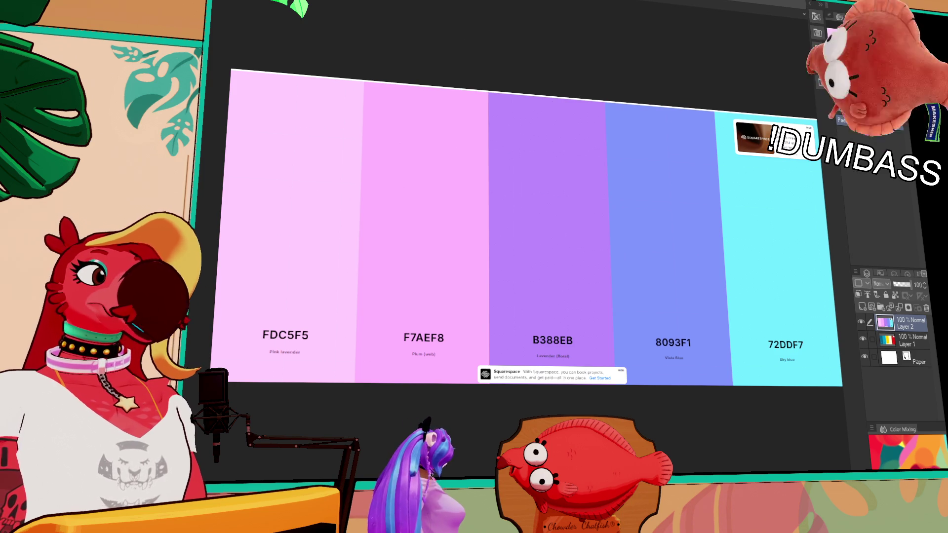
key(ctrl+Tab)
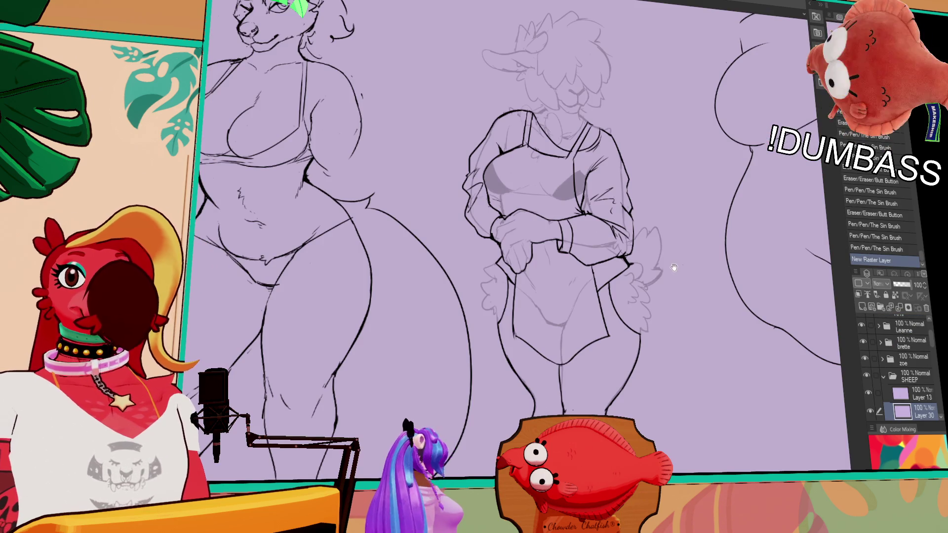
drag(676, 268, 592, 241)
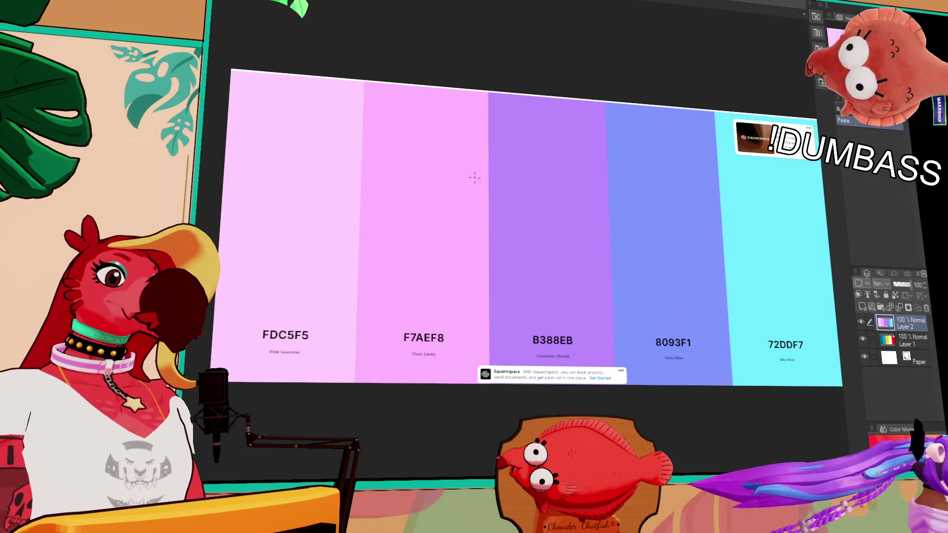
scroll(482, 186, right, 2)
drag(528, 218, 479, 199)
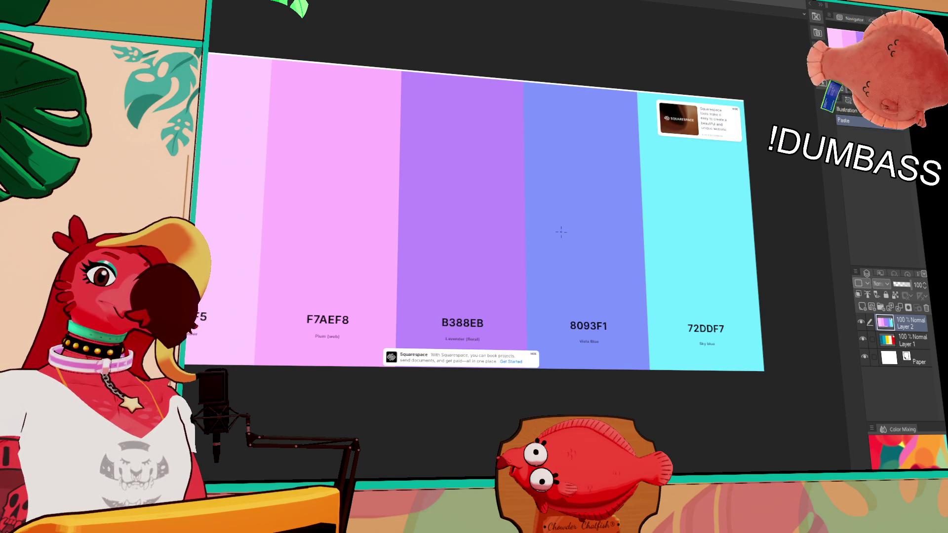
key(ctrl+Tab)
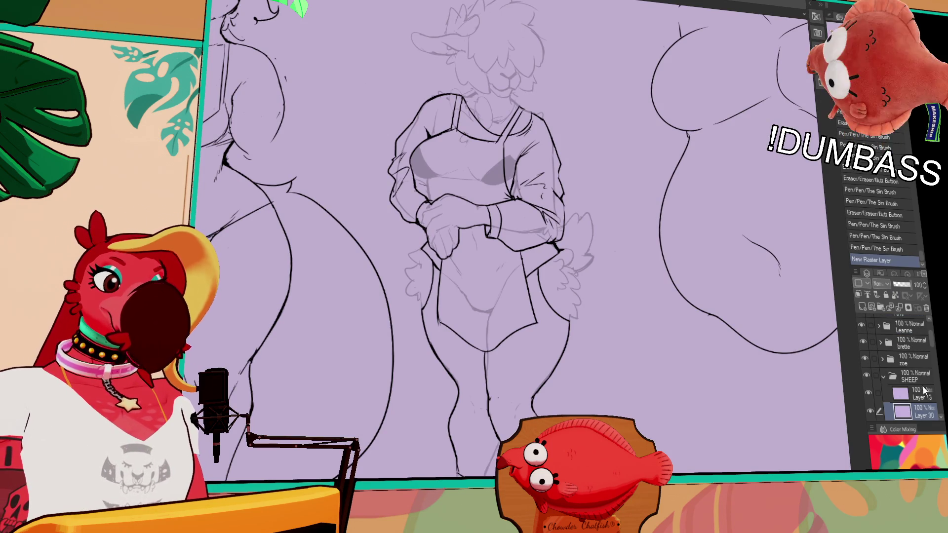
- With the sketch hidden, replace a blue fill with a purple fill on the sheep's leg
drag(754, 389, 739, 346)
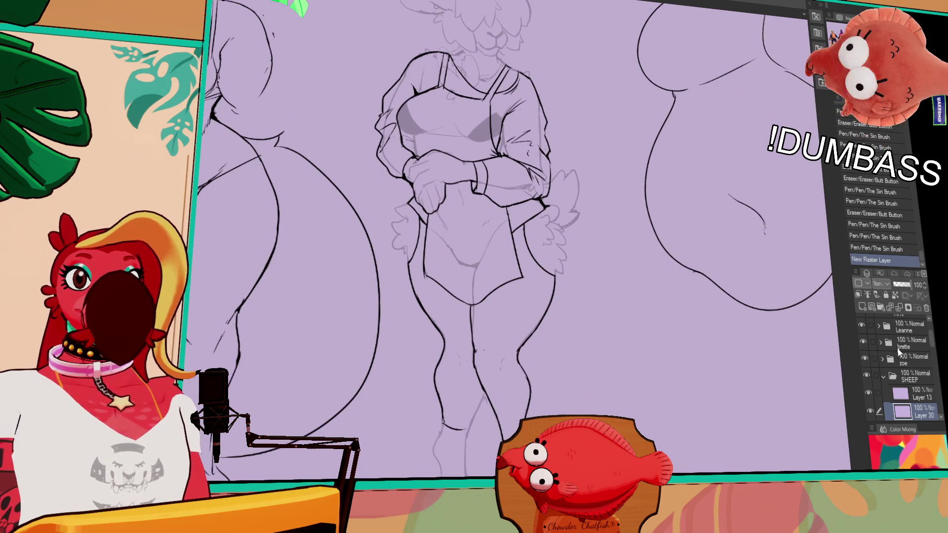
scroll(933, 345, down, 3)
click(868, 377)
click(527, 349)
mouse_move(528, 348)
mouse_down()
mouse_move(514, 377)
mouse_move(538, 368)
mouse_up()
key(ctrl+z)
click(546, 318)
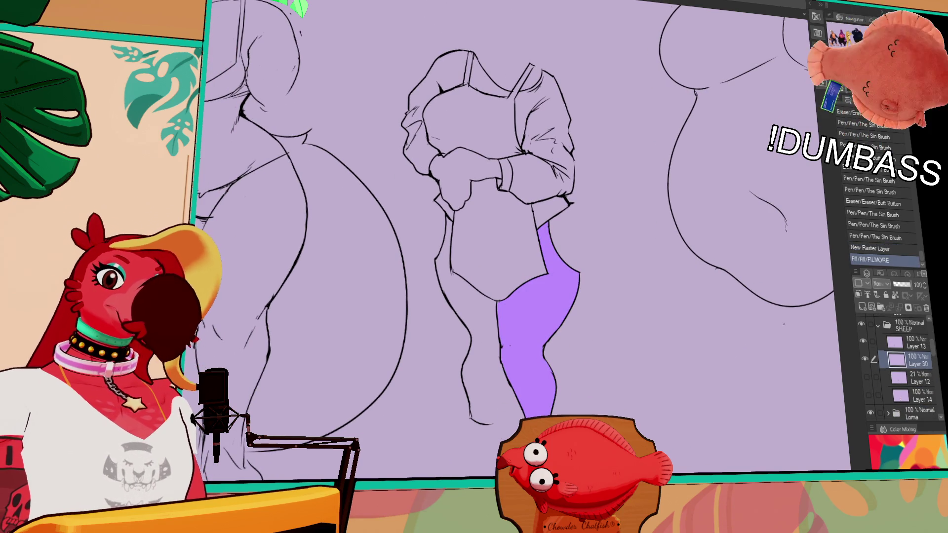
- Close gaps in the lower leg line, then fill the left leg and remaining areas purple
click(867, 378)
drag(511, 390, 497, 425)
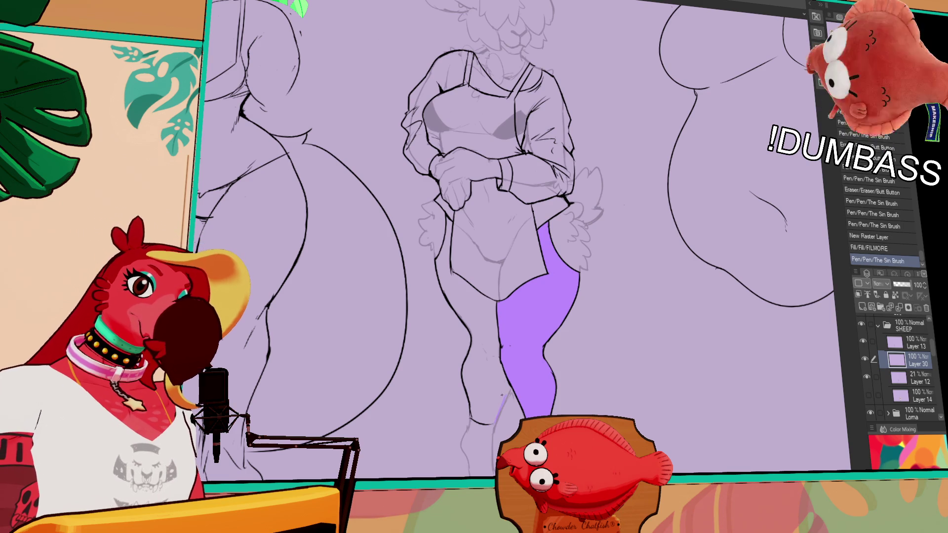
drag(508, 388, 495, 422)
click(493, 390)
click(505, 382)
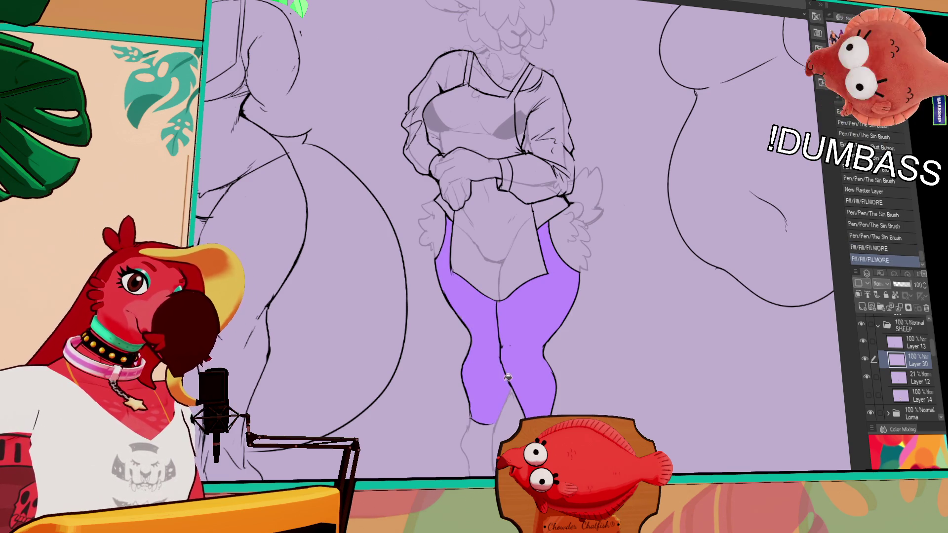
drag(680, 312, 680, 364)
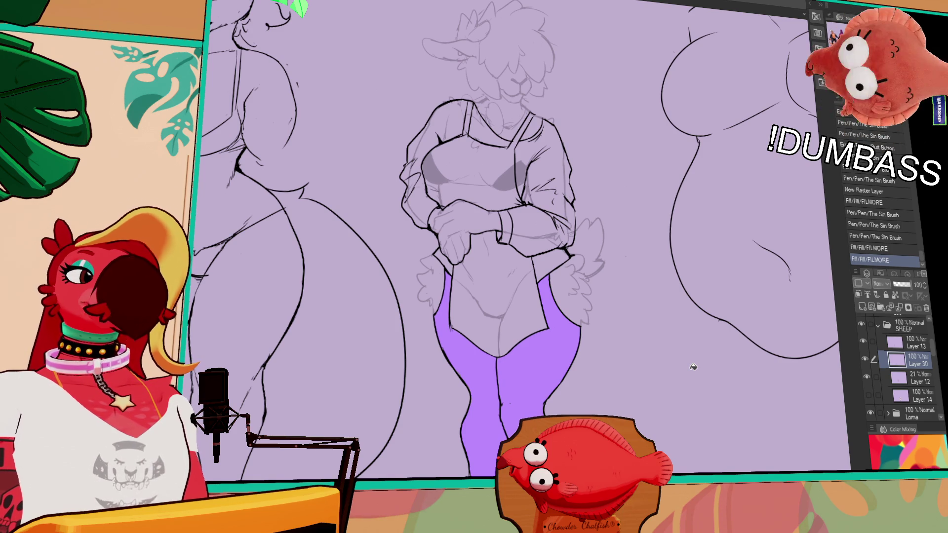
- Recolour the leggings blue and lock the layer's transparent pixels
click(526, 377)
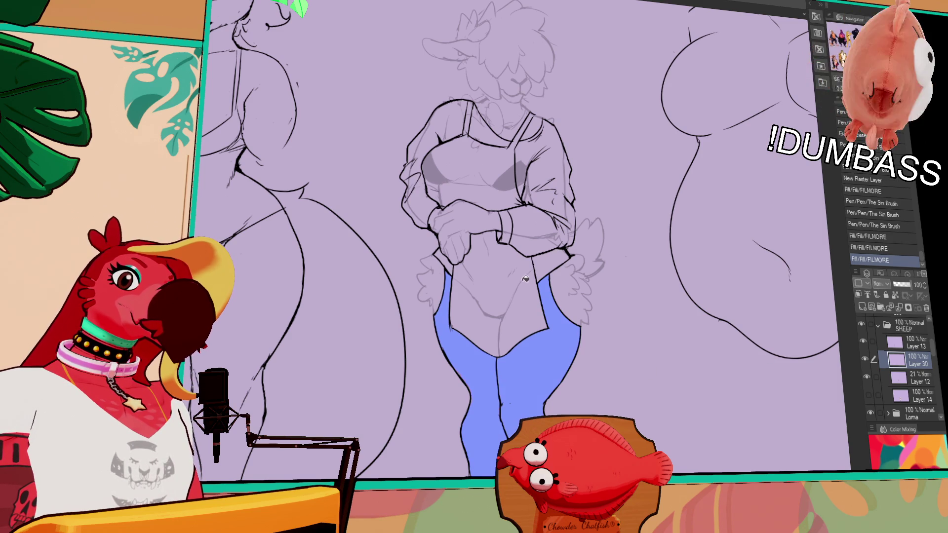
drag(613, 337, 608, 313)
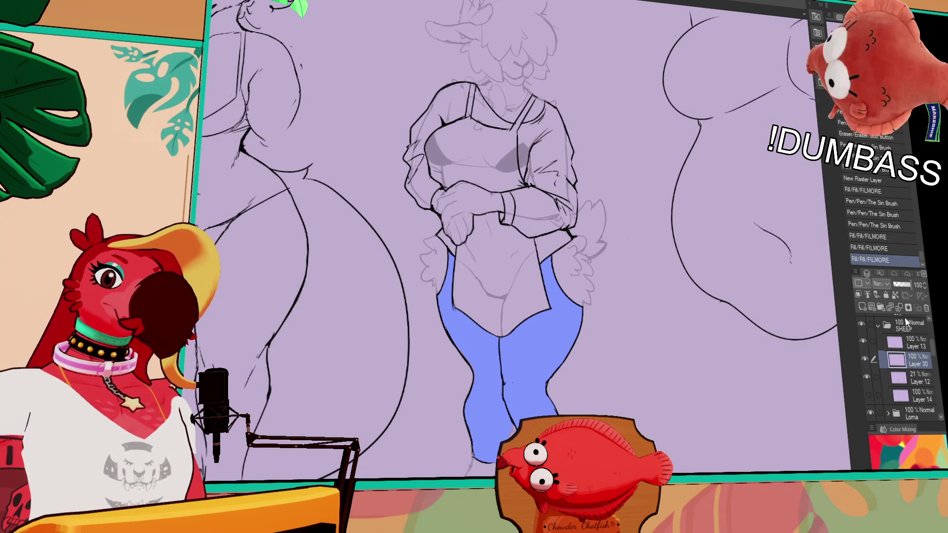
click(894, 295)
- Paint purple stripes along the foot and both legs of the leggings
mouse_move(474, 450)
mouse_down()
mouse_move(494, 454)
mouse_move(482, 457)
mouse_up()
drag(466, 405, 516, 432)
drag(494, 444, 519, 434)
scroll(577, 390, up, 2)
drag(553, 292, 578, 337)
drag(548, 276, 589, 327)
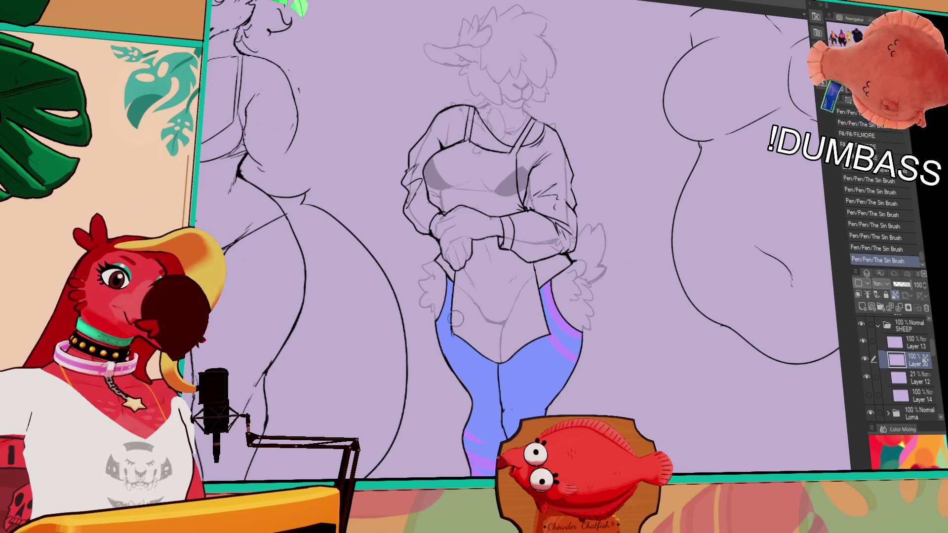
drag(451, 279, 443, 346)
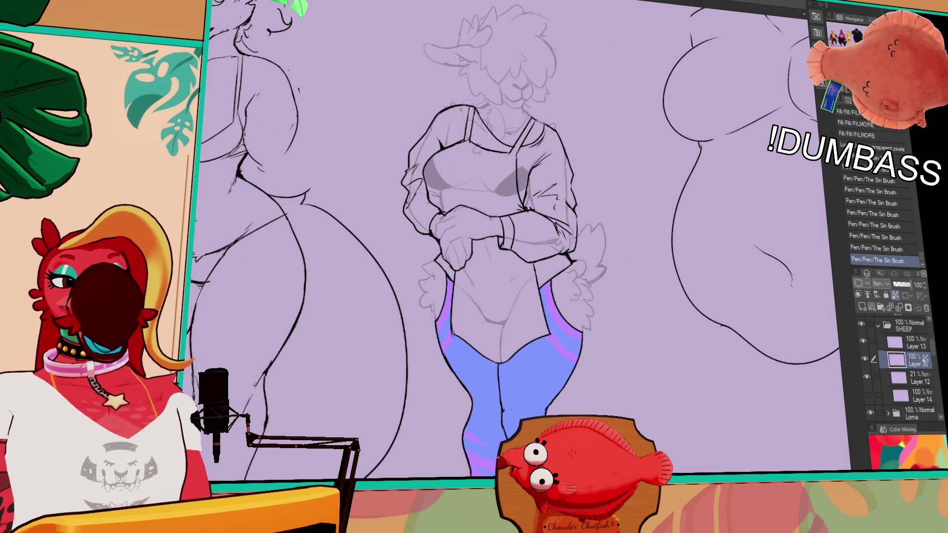
drag(732, 287, 729, 302)
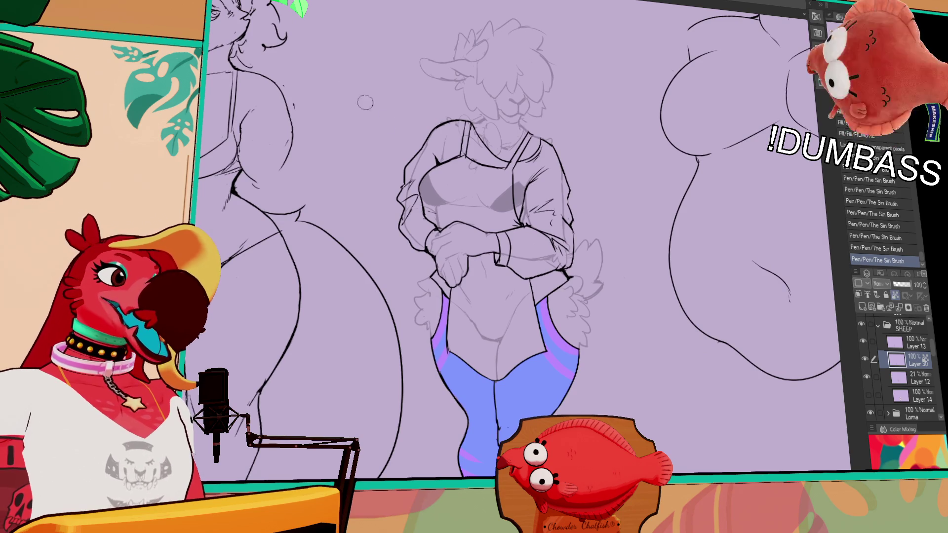
- Check the palette swatches, then undo the recent strokes on the shoulder and arm
key(ctrl+Tab)
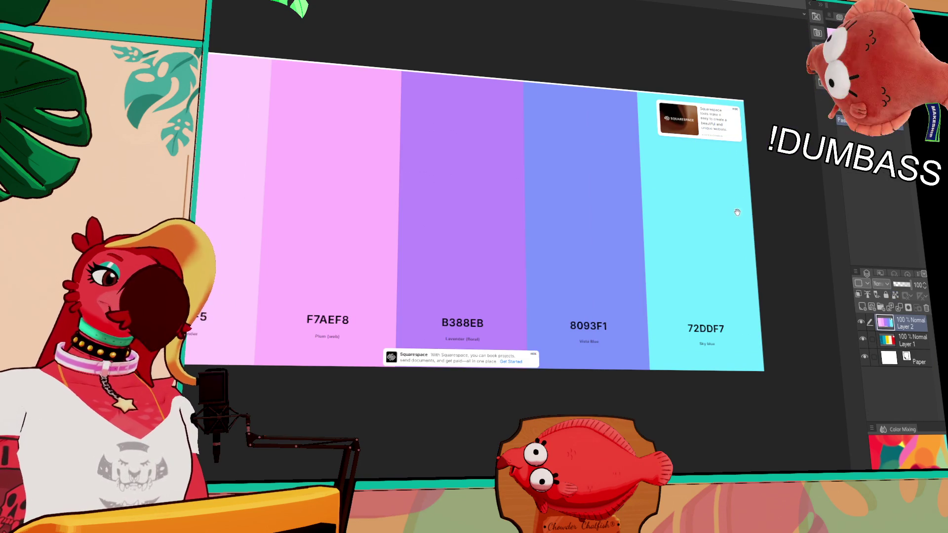
drag(737, 209, 735, 224)
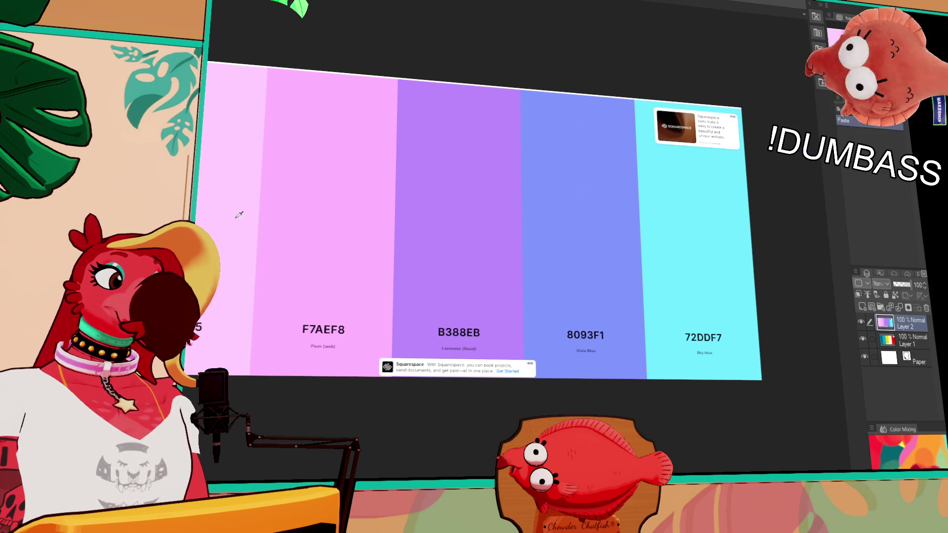
key(ctrl+Tab)
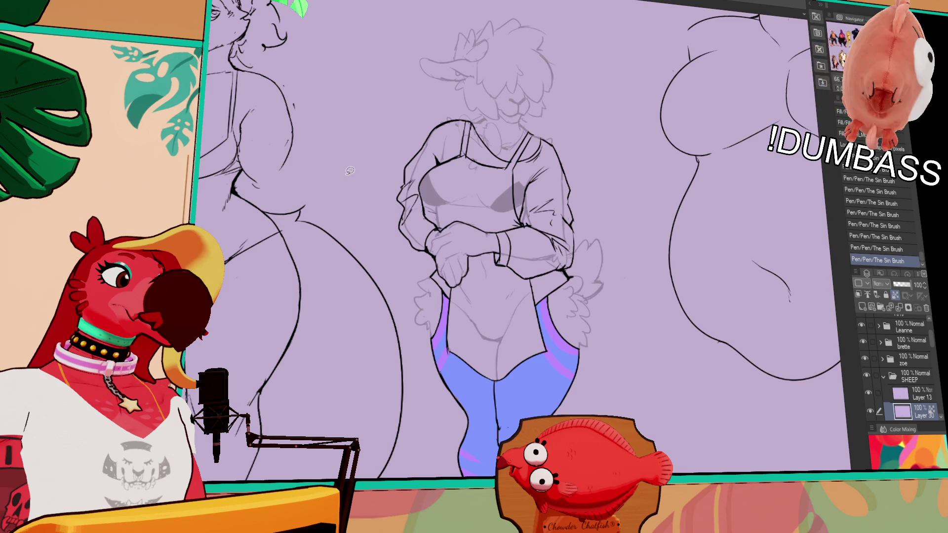
mouse_move(546, 112)
mouse_down()
mouse_move(524, 110)
mouse_move(467, 158)
mouse_move(449, 106)
mouse_move(391, 170)
mouse_move(410, 233)
mouse_up()
key(ctrl+z)
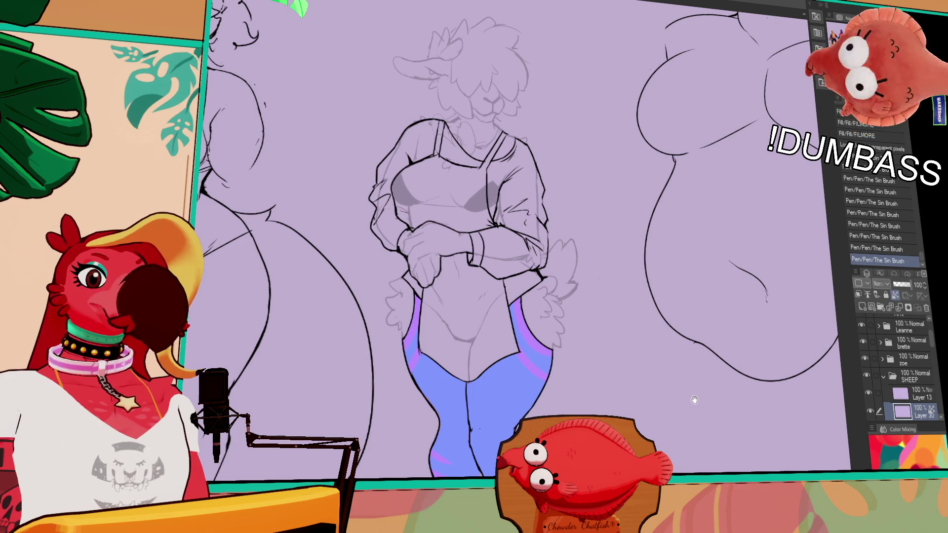
- Set Layer 13 as the reference layer and unlock transparency on Layer 30
click(920, 397)
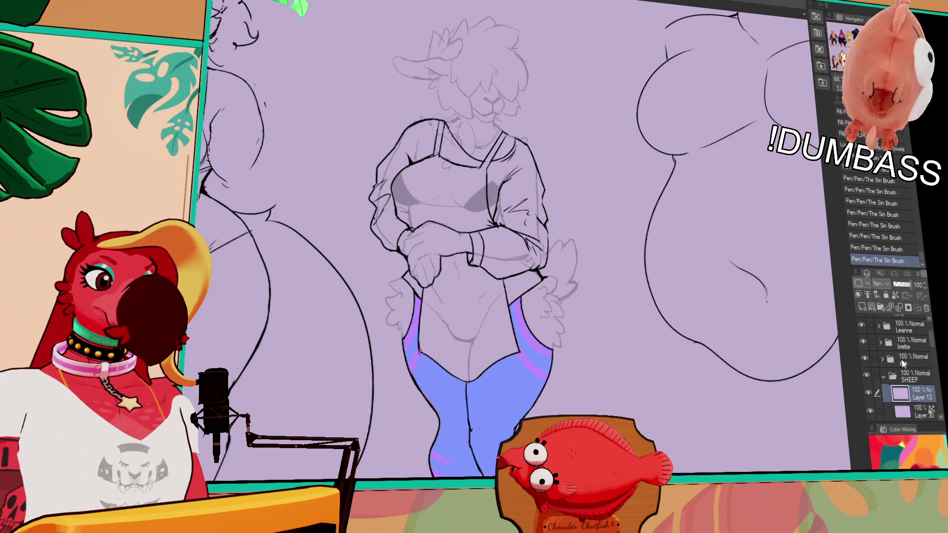
click(867, 295)
click(922, 412)
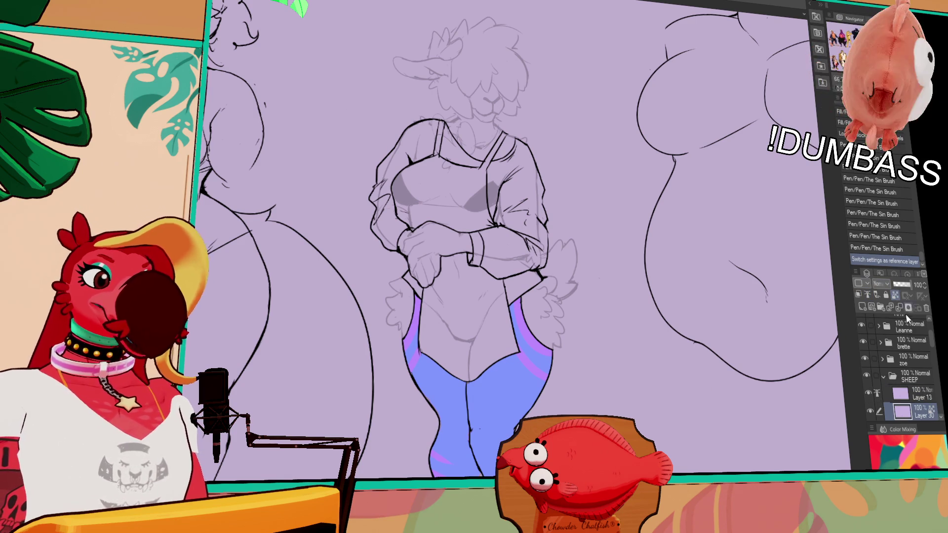
click(894, 295)
mouse_move(504, 246)
mouse_down()
mouse_move(525, 390)
mouse_move(417, 322)
mouse_move(434, 247)
mouse_move(518, 243)
mouse_up()
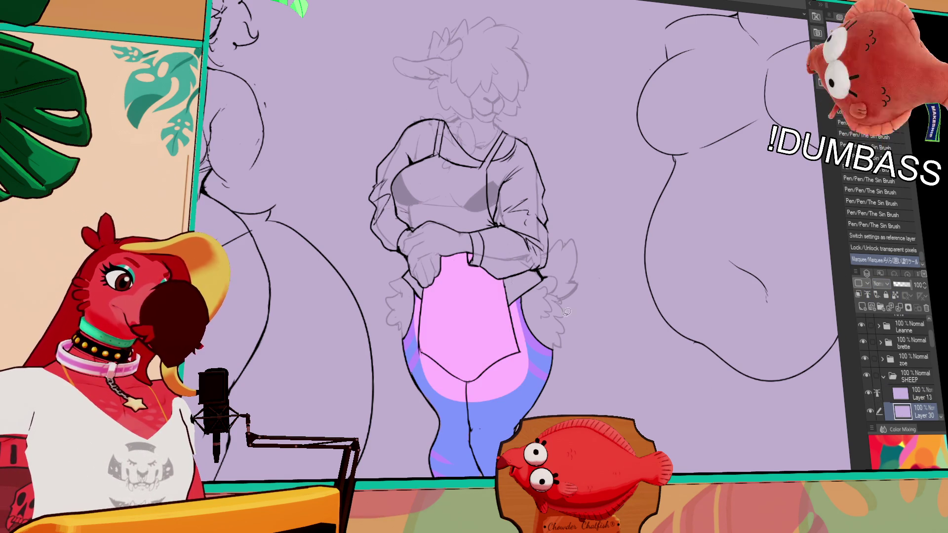
key(ctrl+z)
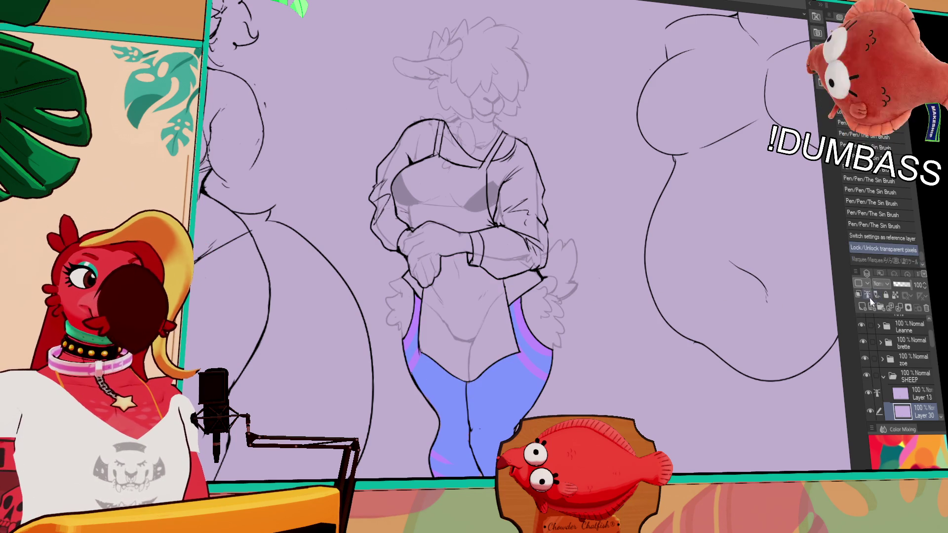
- On a new layer, lasso-fill the apron and its left strap pink
click(863, 307)
mouse_move(511, 247)
mouse_down()
mouse_move(536, 363)
mouse_move(417, 341)
mouse_move(425, 277)
mouse_move(499, 237)
mouse_up()
scroll(692, 314, up, 2)
mouse_move(500, 228)
mouse_down()
mouse_move(507, 269)
mouse_move(433, 271)
mouse_move(390, 221)
mouse_move(429, 177)
mouse_move(483, 189)
mouse_move(519, 153)
mouse_move(500, 229)
mouse_up()
drag(609, 257, 611, 265)
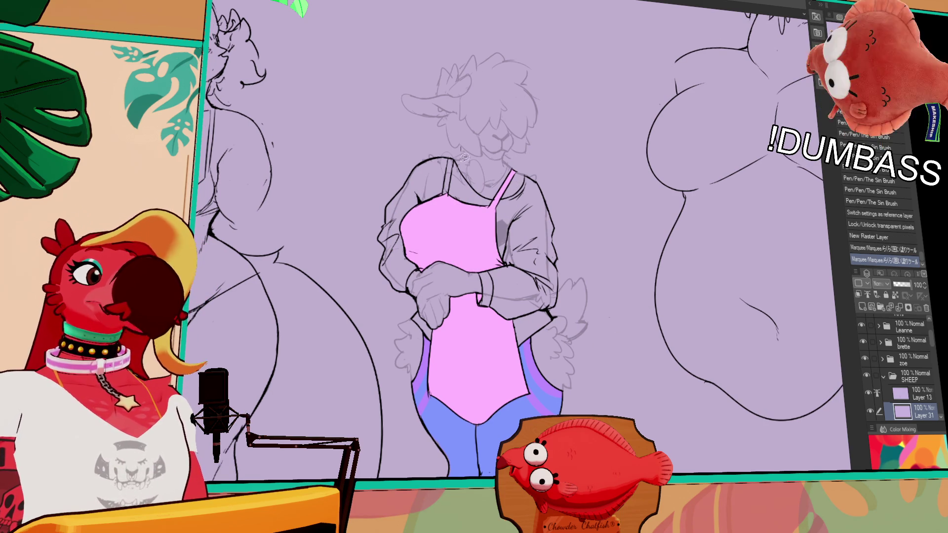
drag(463, 145, 452, 161)
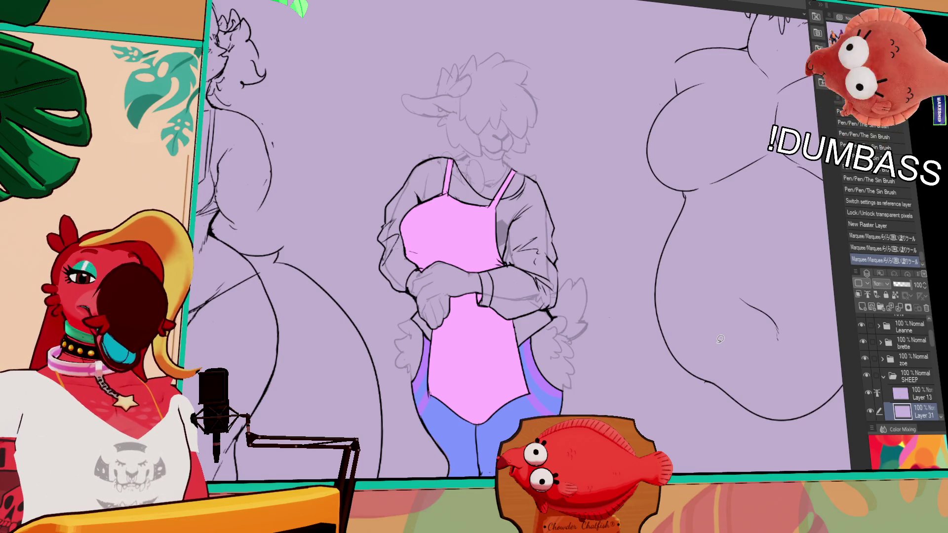
key(ctrl+Tab)
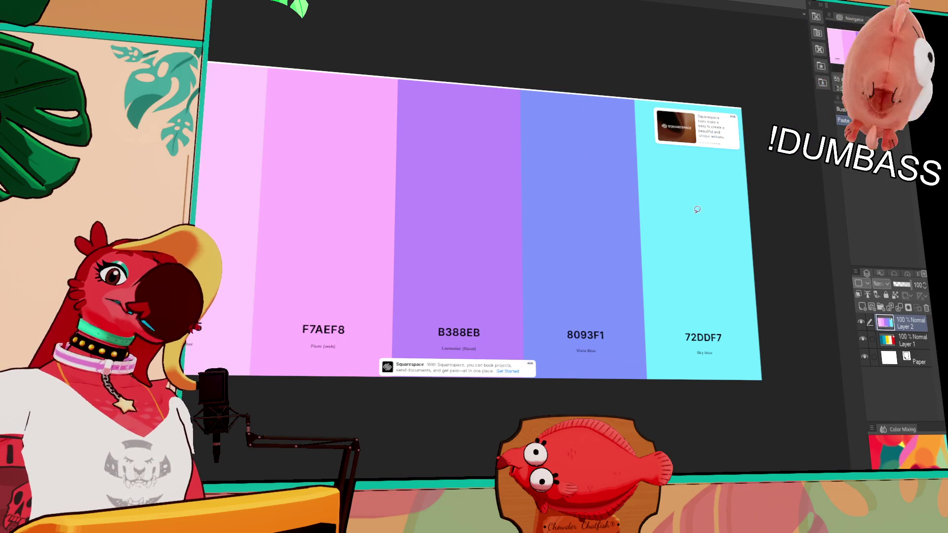
key(ctrl+Tab)
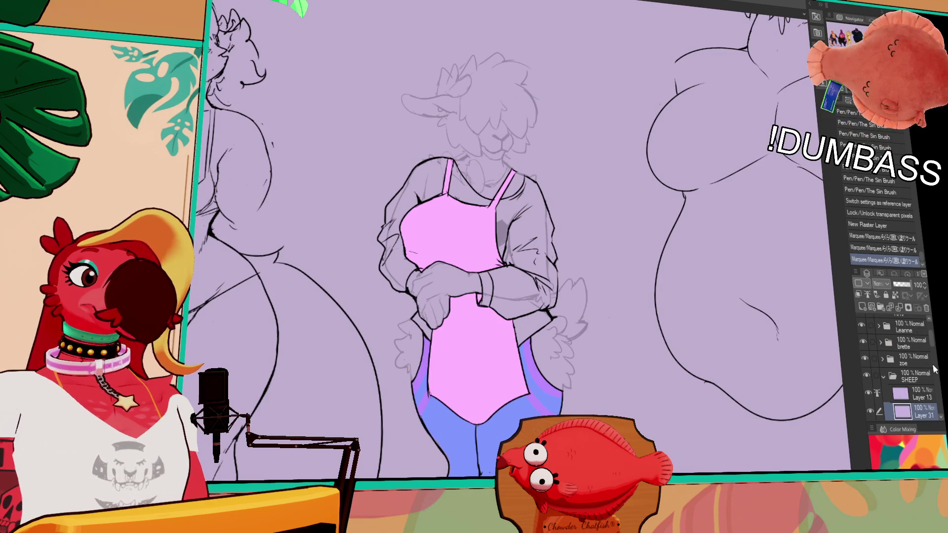
scroll(935, 348, down, 2)
- On a new layer above Layer 30, fill the shirt, sleeves and remaining gaps cyan
click(917, 388)
click(862, 307)
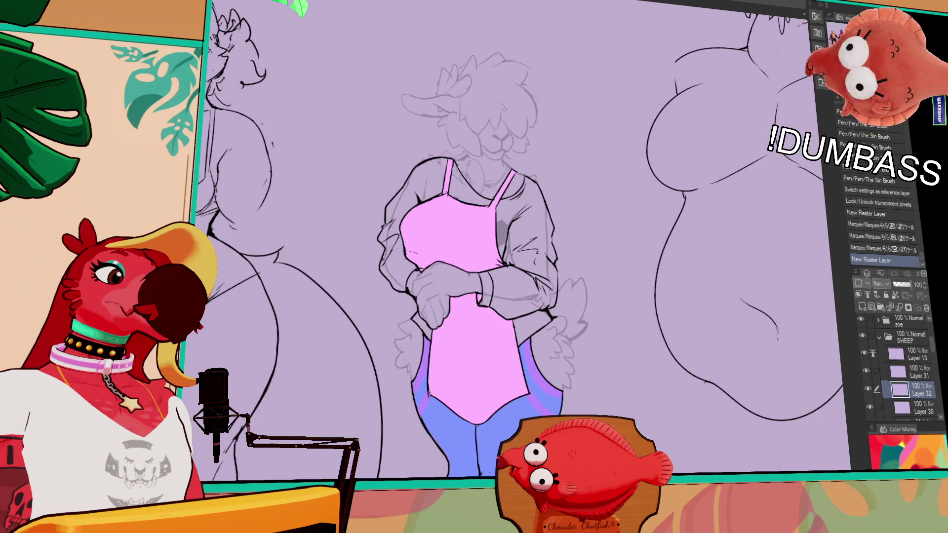
mouse_move(443, 251)
mouse_down()
mouse_move(354, 252)
mouse_move(468, 145)
mouse_move(441, 242)
mouse_up()
mouse_move(469, 213)
mouse_down()
mouse_move(450, 187)
mouse_move(488, 172)
mouse_move(506, 182)
mouse_move(478, 215)
mouse_move(525, 177)
mouse_move(573, 217)
mouse_move(493, 336)
mouse_move(464, 307)
mouse_up()
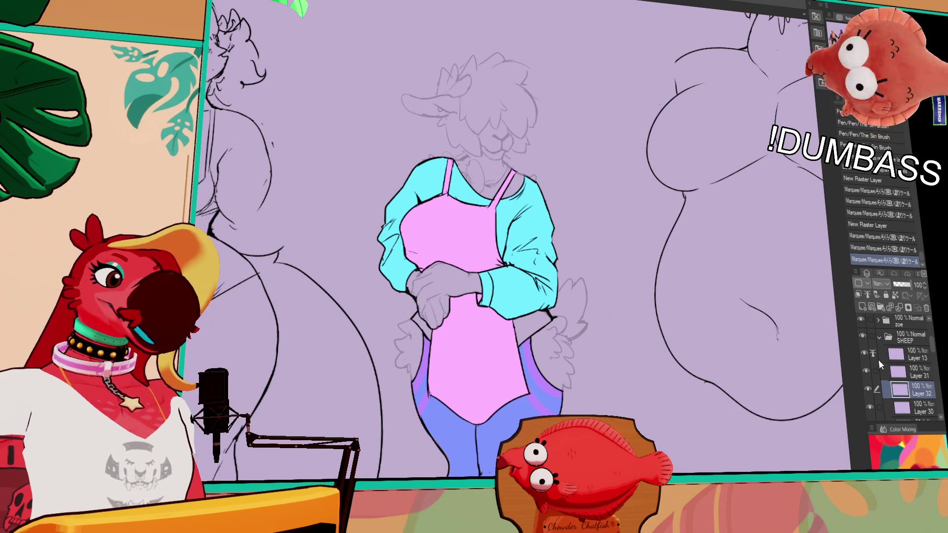
click(538, 326)
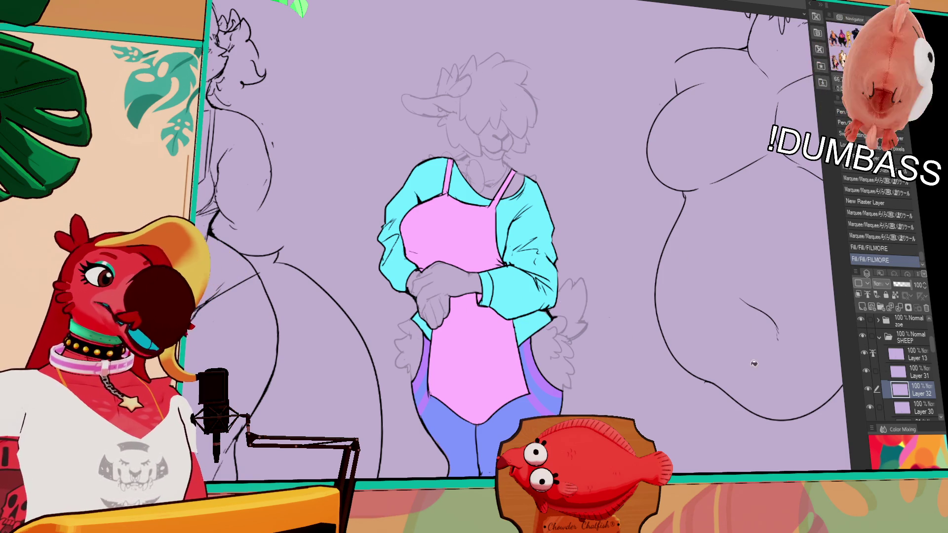
- Check the palette swatches, then select the Layer 13 line art layer
drag(733, 442, 737, 365)
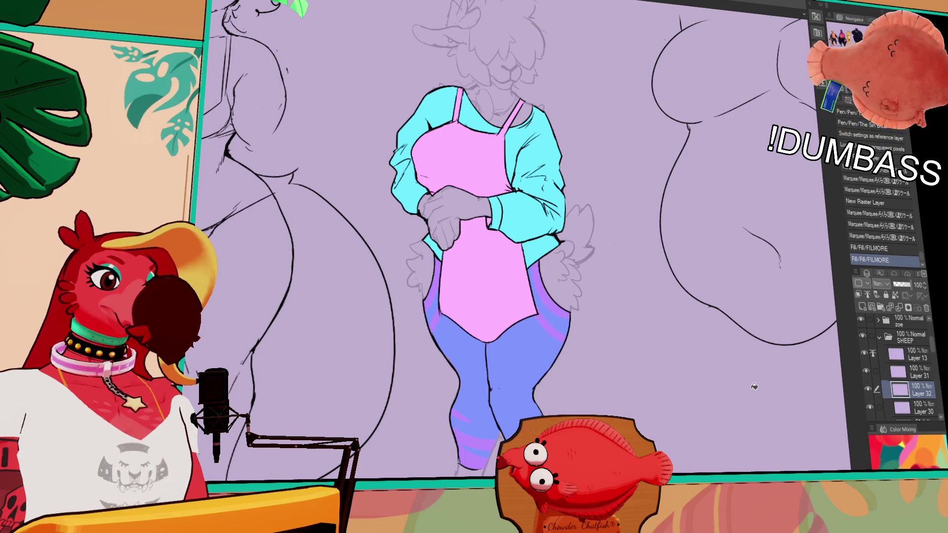
key(ctrl+Tab)
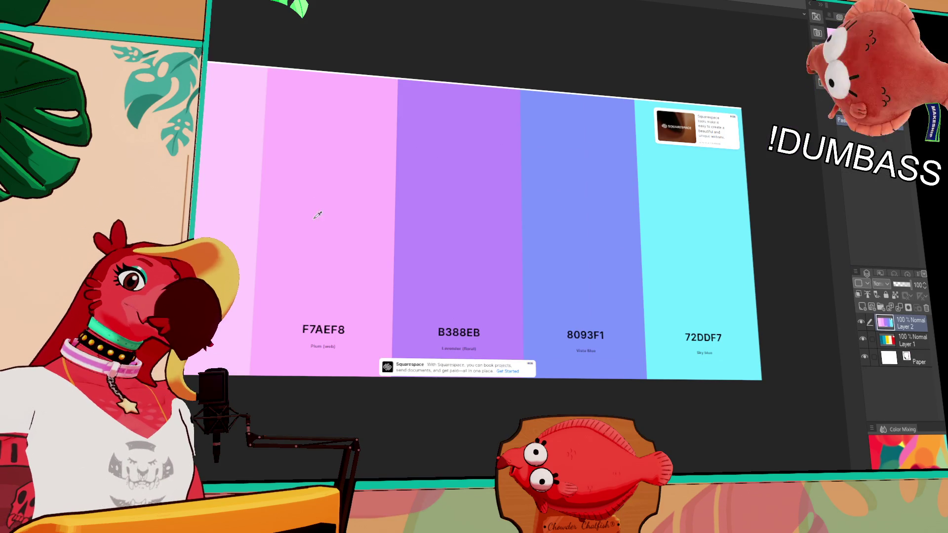
key(ctrl+Tab)
click(447, 174)
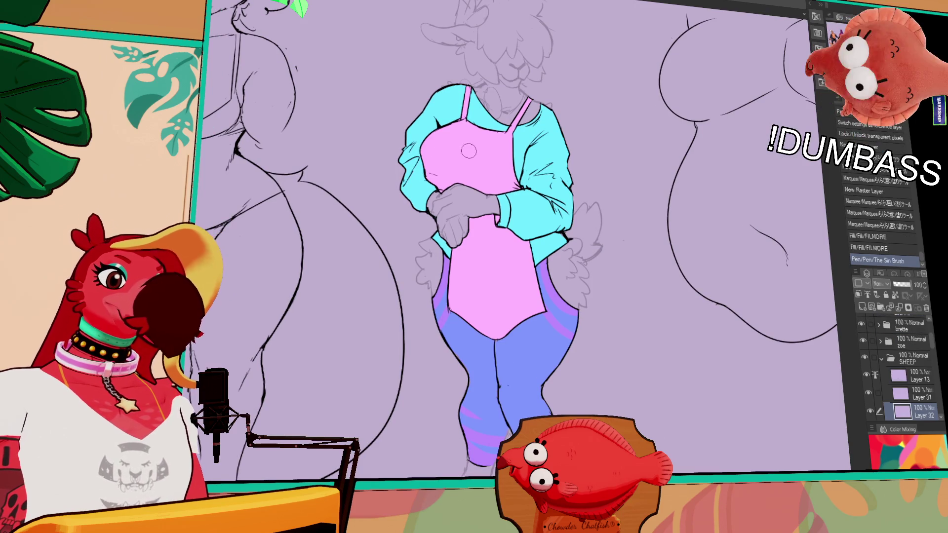
click(912, 379)
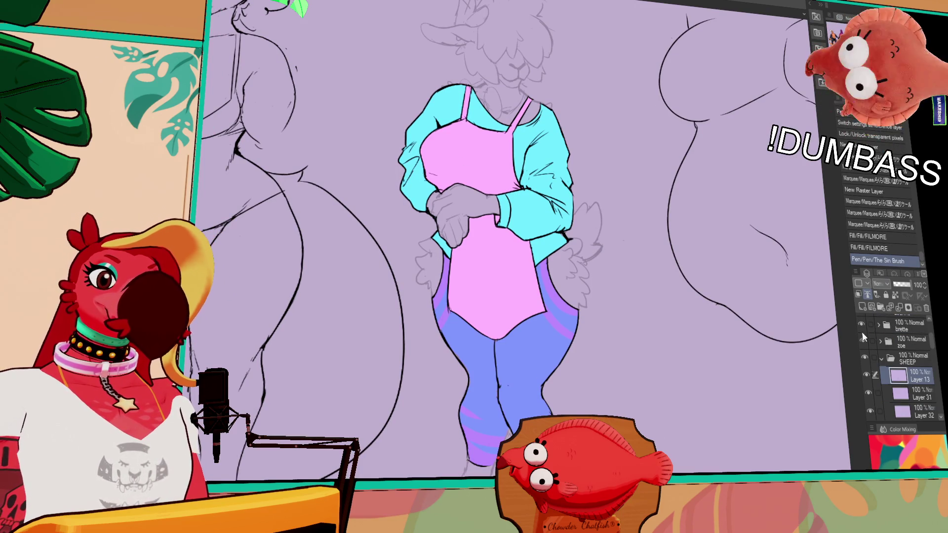
- On Layer 31, paint a pale pink diamond highlight across the sheep's swimsuit chest with The Sin Brush
click(917, 398)
drag(741, 412, 753, 456)
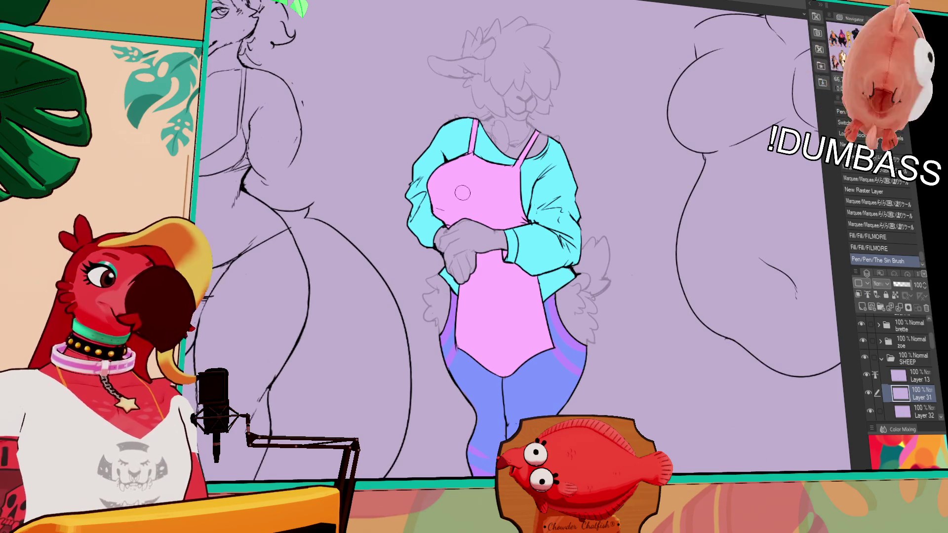
drag(452, 201, 487, 173)
mouse_move(460, 210)
mouse_down()
mouse_move(473, 196)
mouse_move(459, 203)
mouse_move(442, 190)
mouse_move(479, 189)
mouse_move(455, 203)
mouse_move(489, 178)
mouse_move(506, 185)
mouse_move(474, 212)
mouse_move(504, 193)
mouse_up()
drag(745, 422, 739, 420)
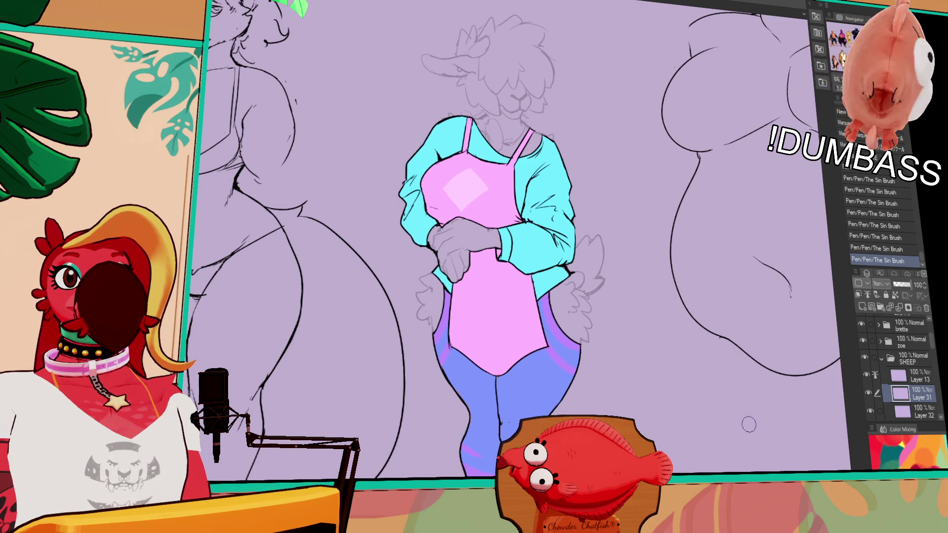
mouse_move(741, 441)
mouse_down()
mouse_move(741, 422)
mouse_move(754, 416)
mouse_up()
scroll(896, 390, down, 4)
- Make Layers 12 and 14 visible and raise Layer 12's opacity to 100%
click(868, 377)
click(867, 376)
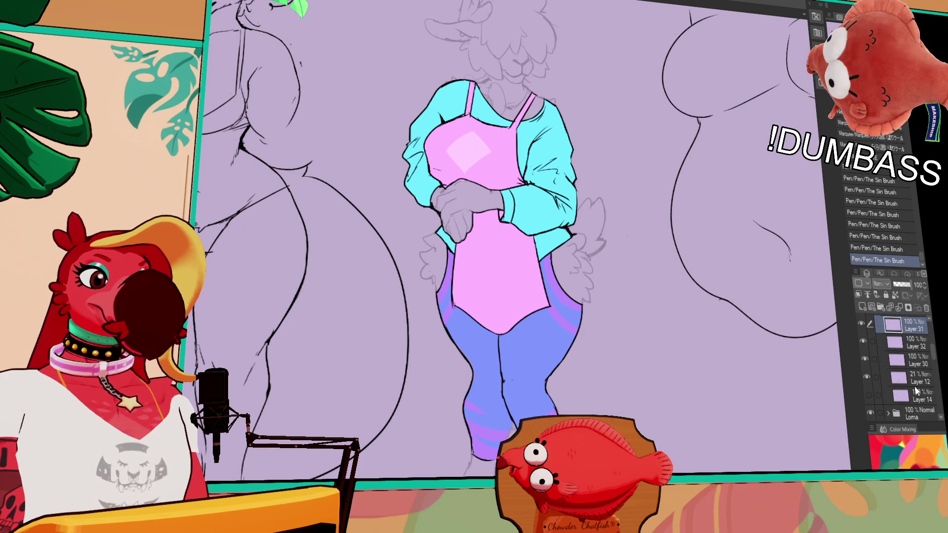
click(903, 395)
click(869, 395)
click(873, 381)
drag(902, 285, 911, 285)
drag(803, 336, 782, 361)
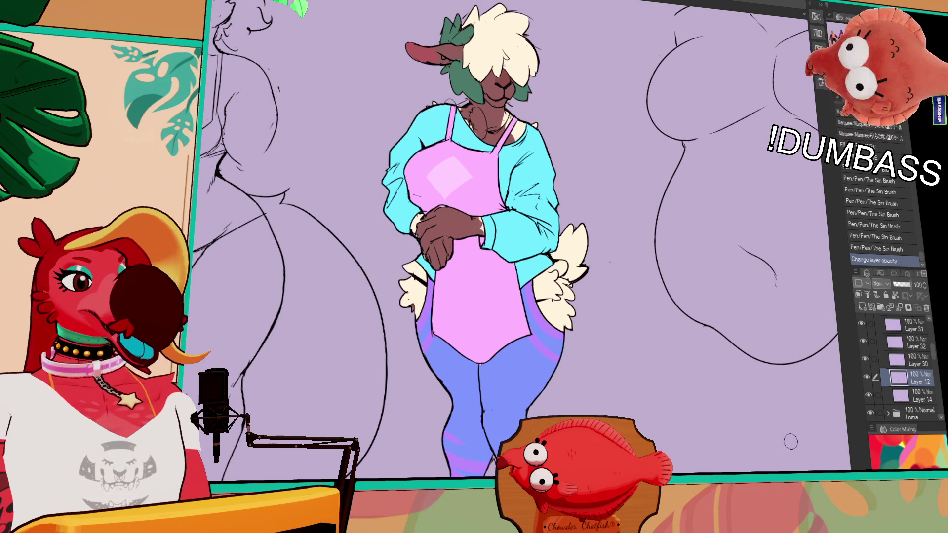
scroll(674, 394, down, 2)
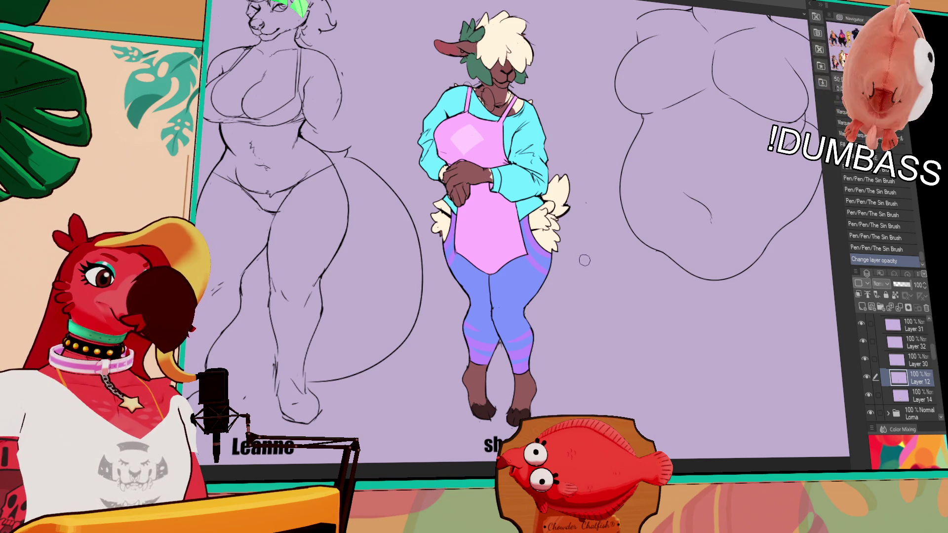
- Try merging the colour layers down into Layer 12, check the result, then undo the merge
drag(587, 259, 592, 277)
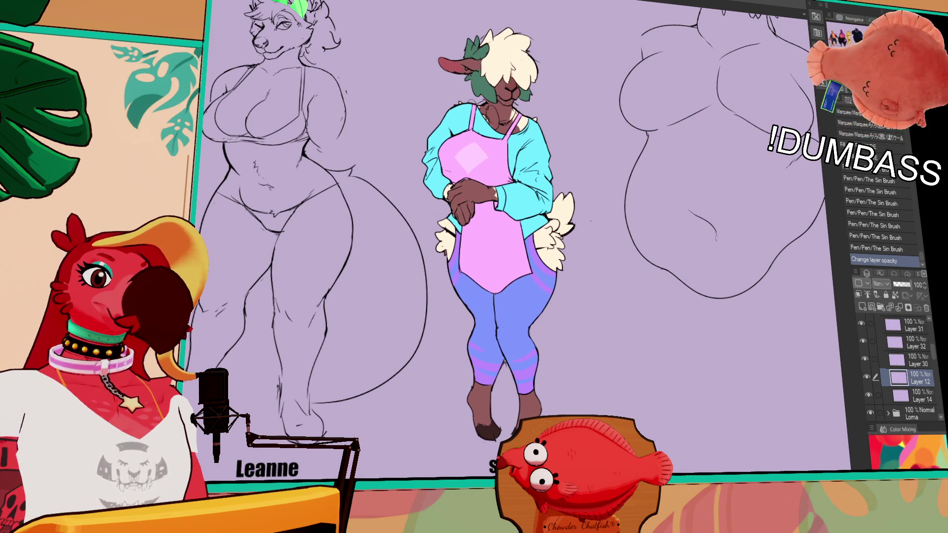
click(913, 327)
key(ctrl+e)
key(ctrl+e)
key(ctrl+e)
click(863, 324)
click(865, 324)
key(ctrl+z)
- Toggle Layer 30's colour fill to compare, then add a temporary correction layer to preview the sheep's colours
click(864, 363)
click(865, 363)
click(864, 363)
click(864, 363)
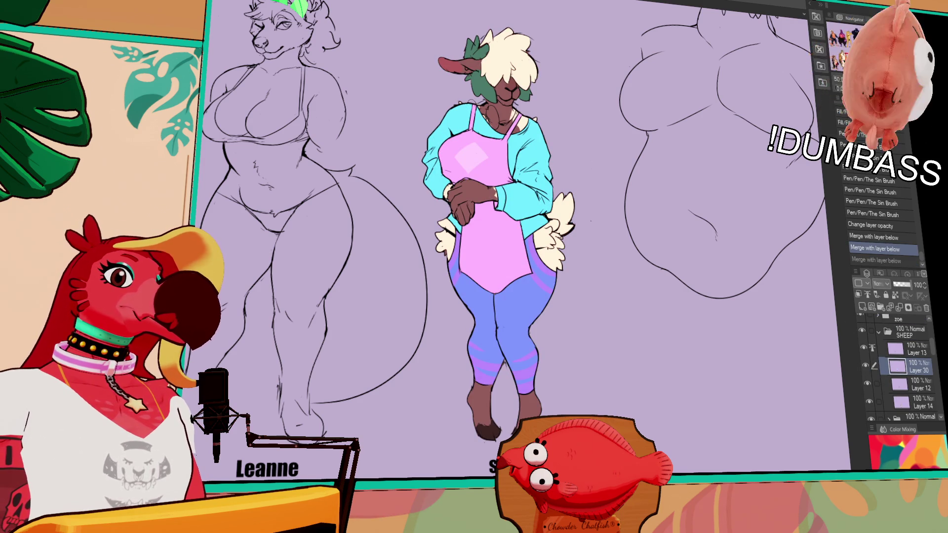
key(ctrl+shift+u)
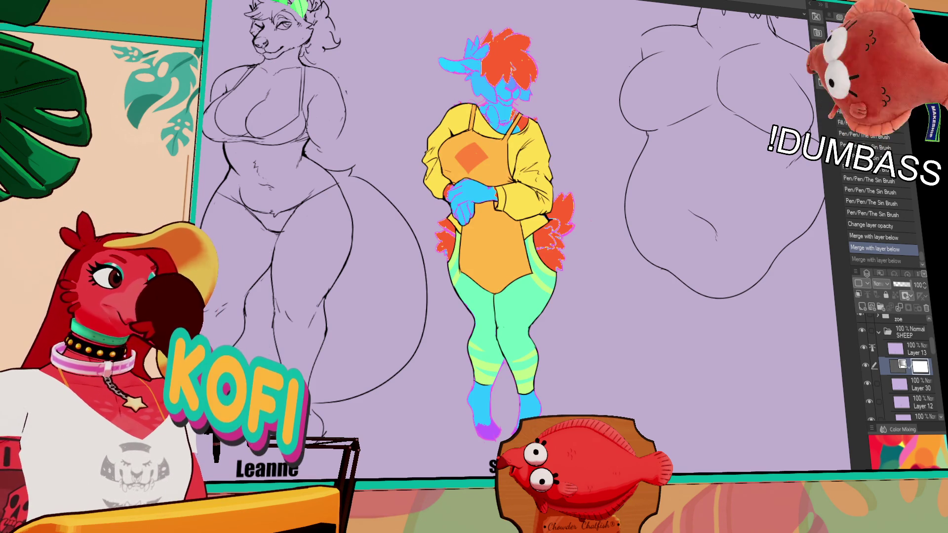
- Remove the correction layer, put Layer 30 into a new Folder 2, and add a Gradient Map layer
key(Escape)
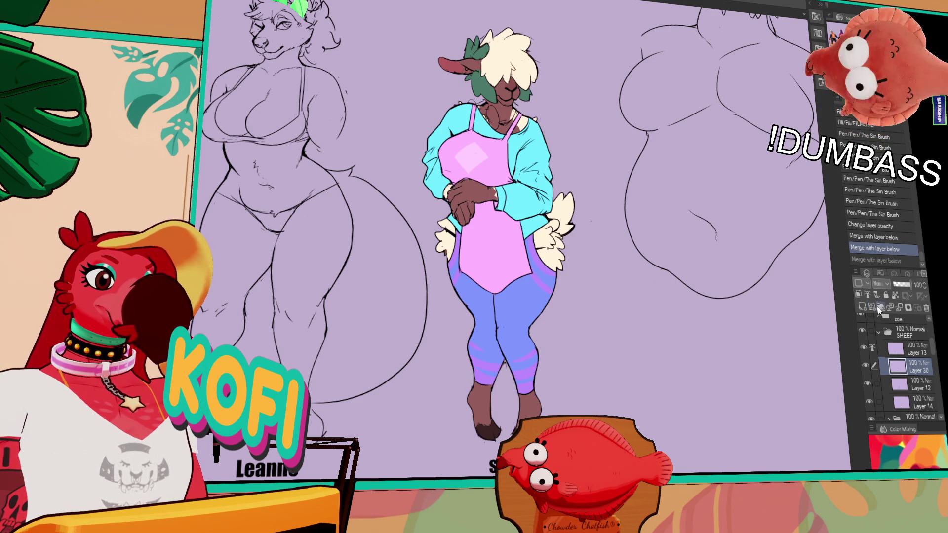
click(880, 308)
drag(918, 375, 919, 376)
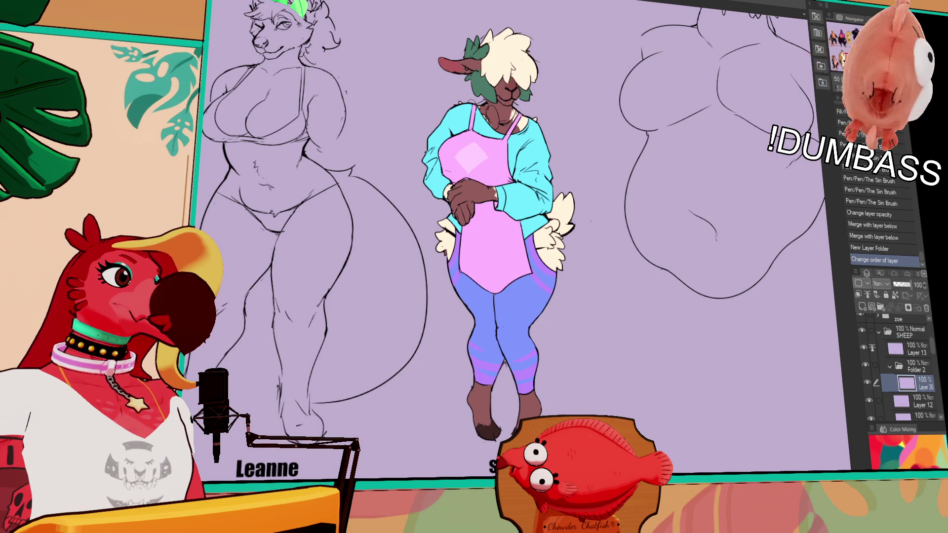
key(ctrl+shift+u)
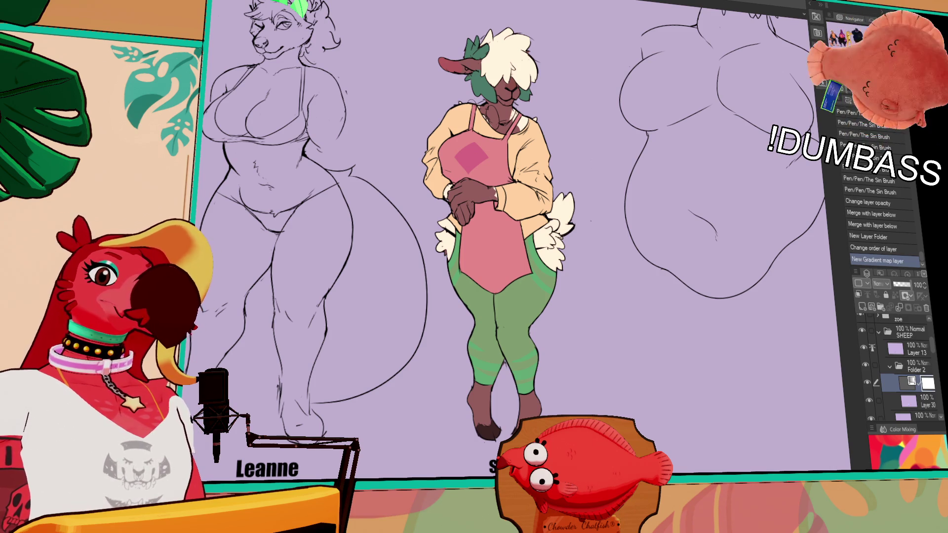
- Merge the gradient map into the sheep's flats, delete the empty Folder 2, and switch to the palette document
key(ctrl+e)
mouse_move(887, 390)
mouse_down()
mouse_move(923, 397)
mouse_move(911, 375)
mouse_up()
click(909, 371)
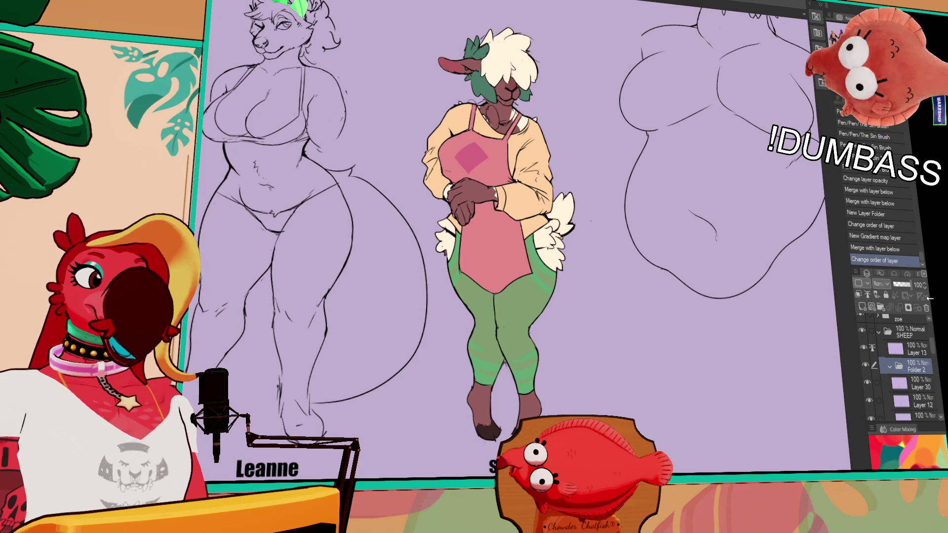
click(927, 307)
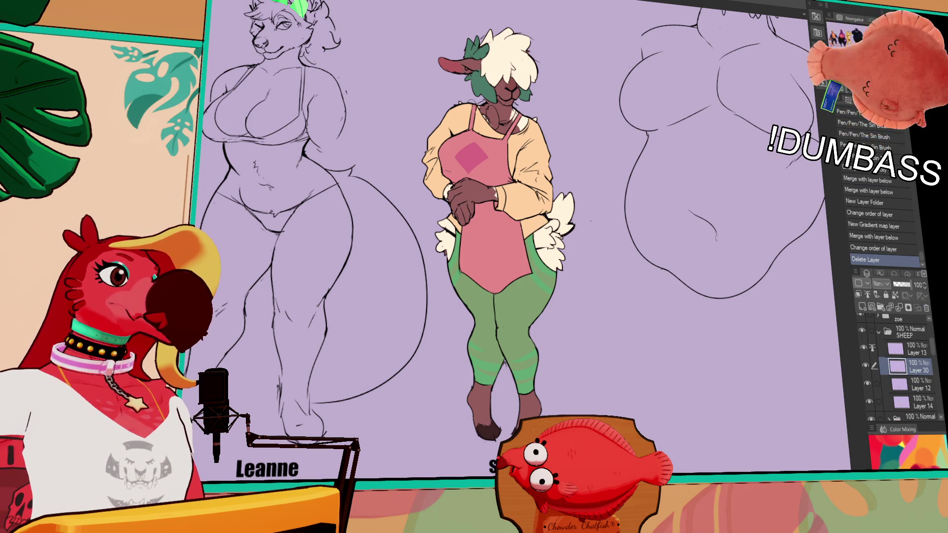
key(ctrl+Tab)
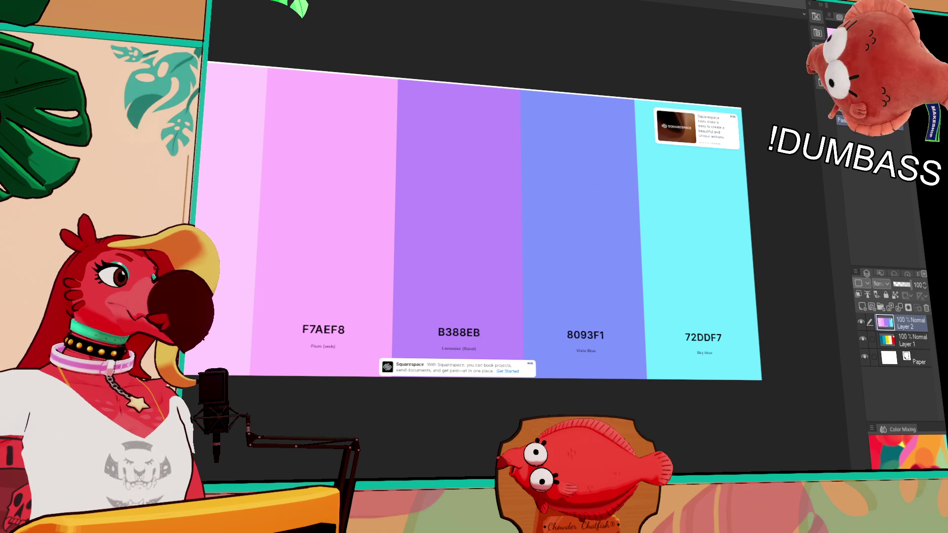
- Preview the palette in greyscale, remove that preview, then paste the copied image above the Paper layer
key(ctrl+v)
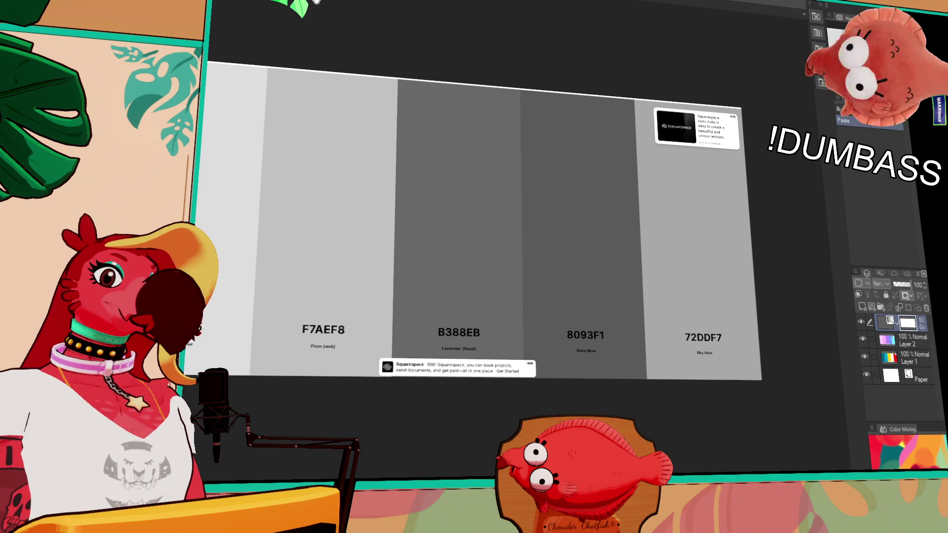
key(ctrl+z)
click(920, 357)
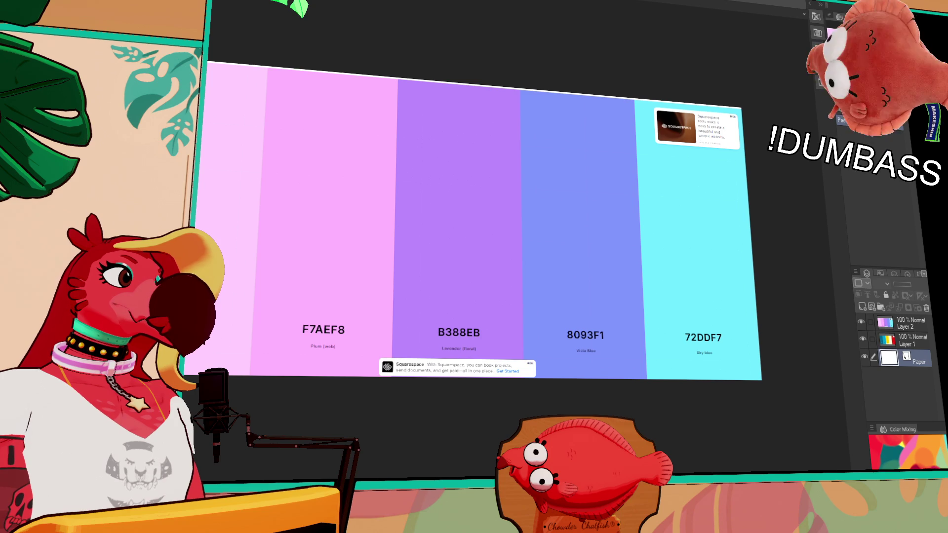
key(ctrl+v)
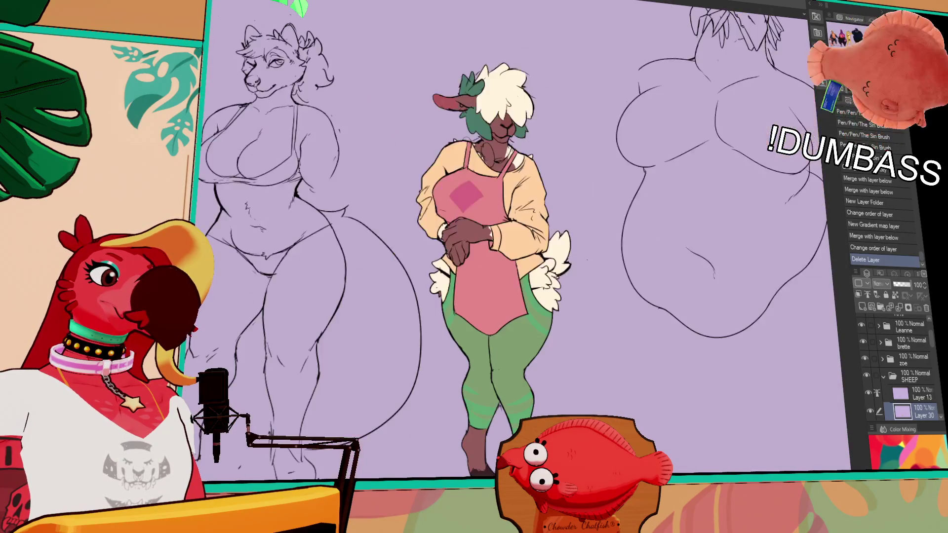
mouse_move(679, 86)
mouse_down()
mouse_move(583, 237)
mouse_move(563, 249)
mouse_move(541, 356)
mouse_up()
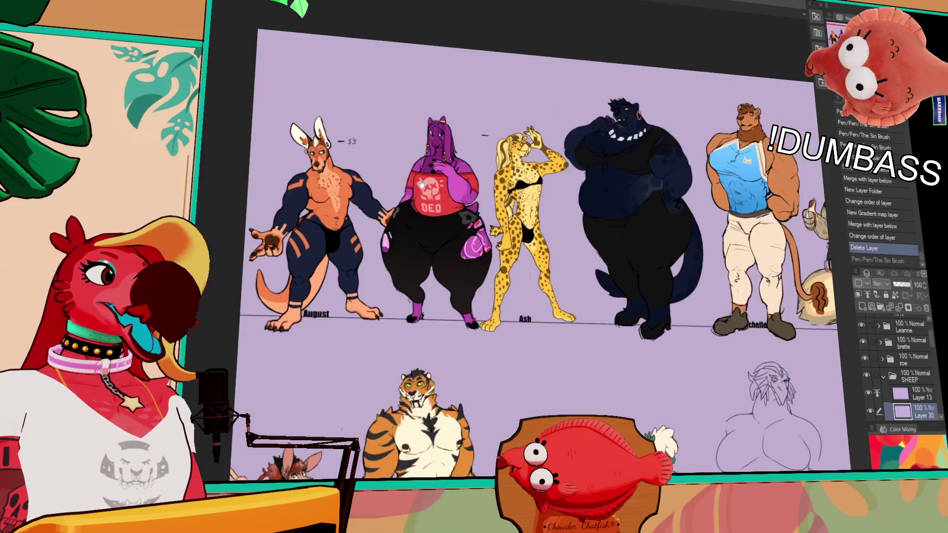
scroll(421, 183, up, 6)
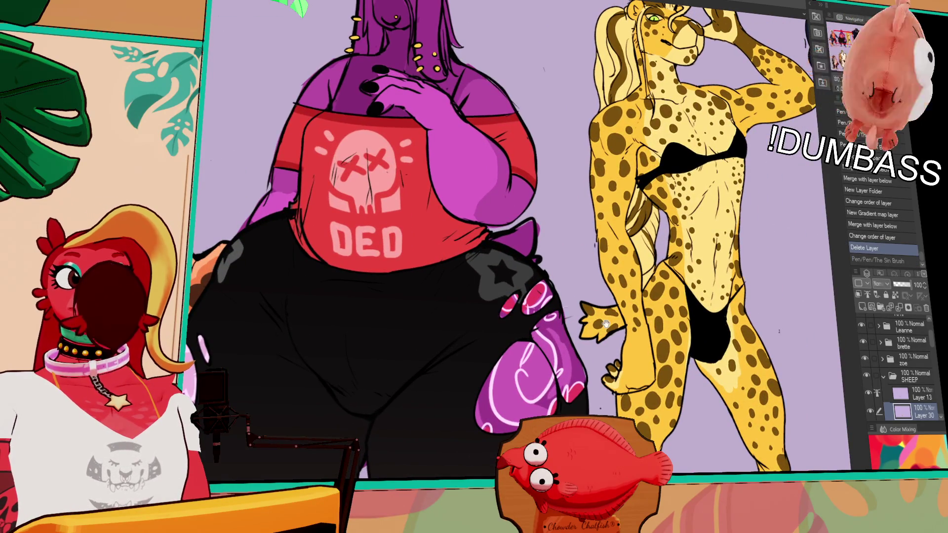
scroll(504, 294, down, 5)
drag(479, 212, 375, 30)
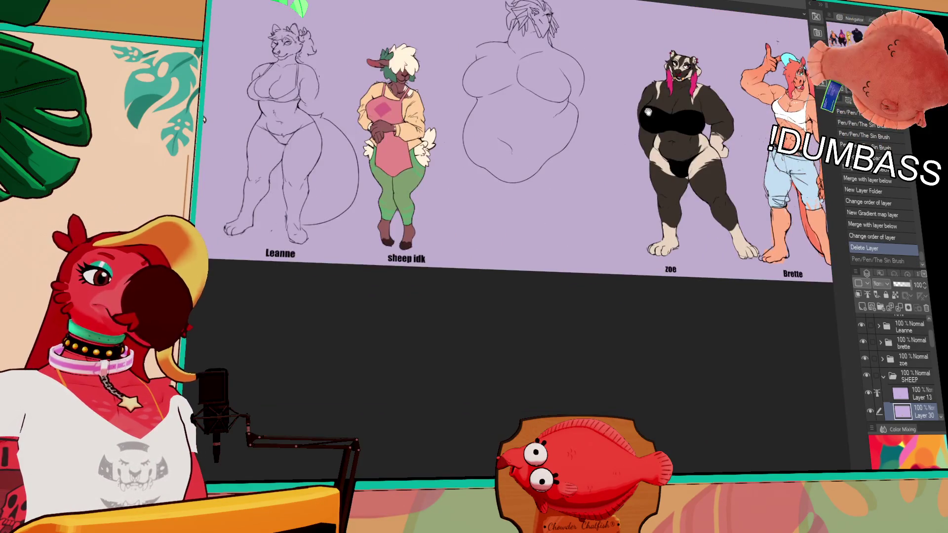
scroll(562, 197, up, 6)
mouse_move(562, 197)
mouse_down()
mouse_move(580, 199)
mouse_move(351, 211)
mouse_up()
drag(692, 188, 450, 177)
scroll(459, 176, down, 2)
drag(44, 113, 507, 202)
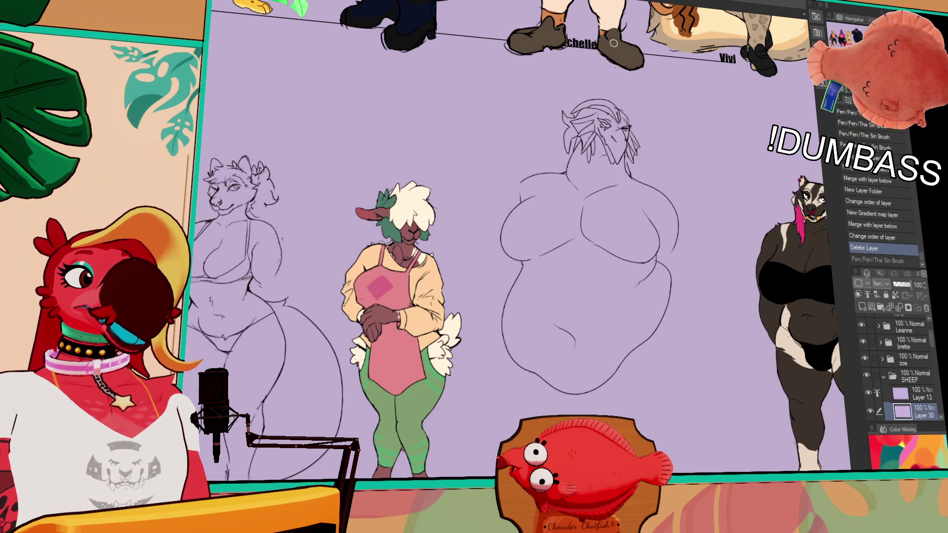
drag(579, 106, 752, 357)
scroll(753, 357, down, 3)
drag(642, 296, 420, 6)
scroll(510, 148, up, 5)
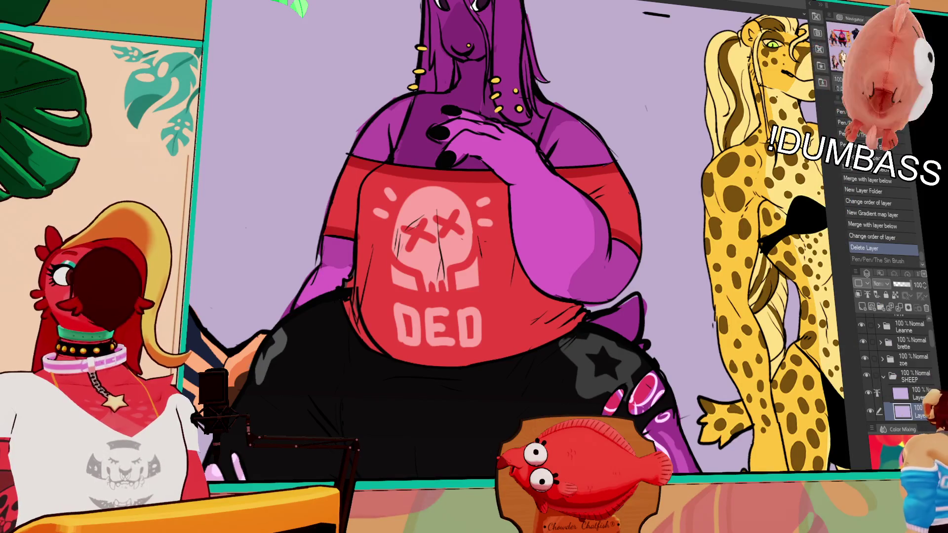
- Collapse SHEEP, open the jaz folder, select Layer 20, and loosely lasso the purple character's torso
click(883, 376)
scroll(874, 388, down, 3)
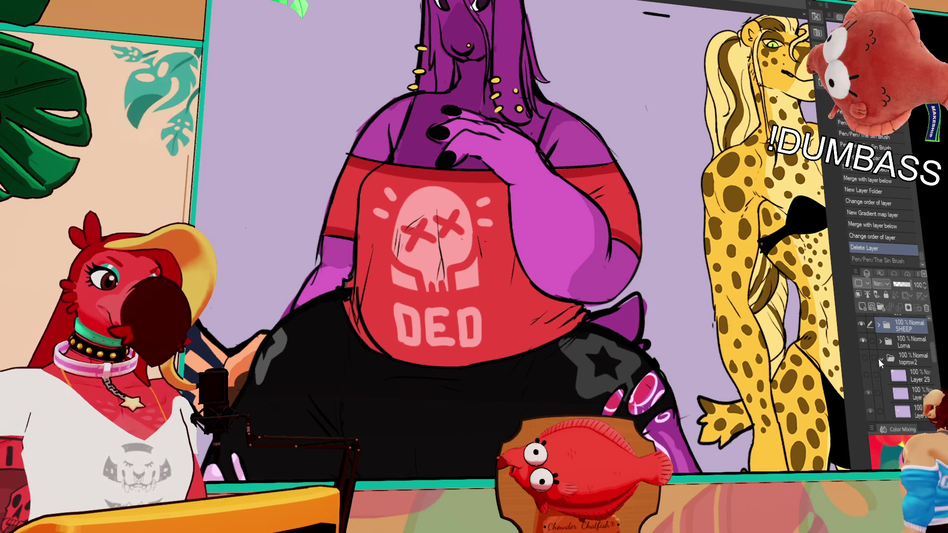
scroll(884, 380, down, 3)
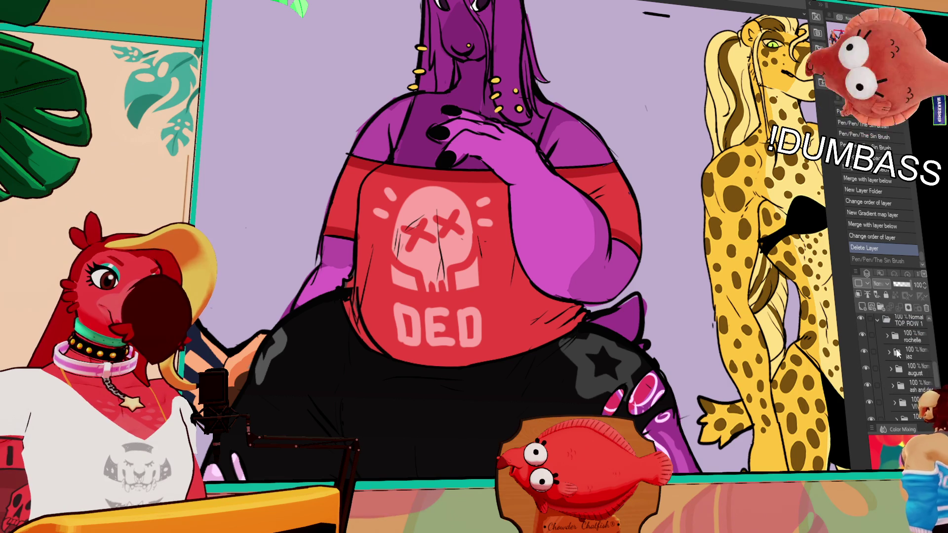
click(890, 353)
click(908, 387)
scroll(884, 376, down, 2)
click(868, 381)
click(868, 380)
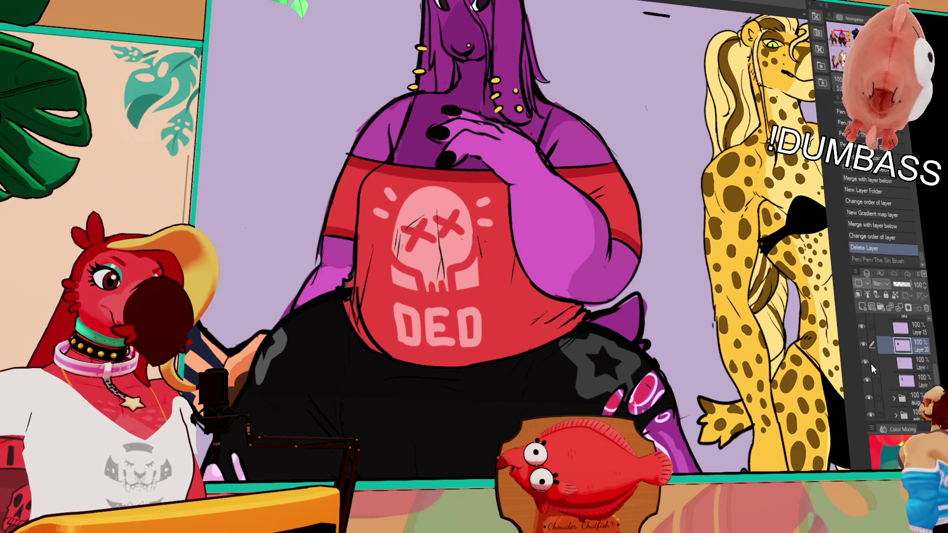
drag(474, 268, 449, 282)
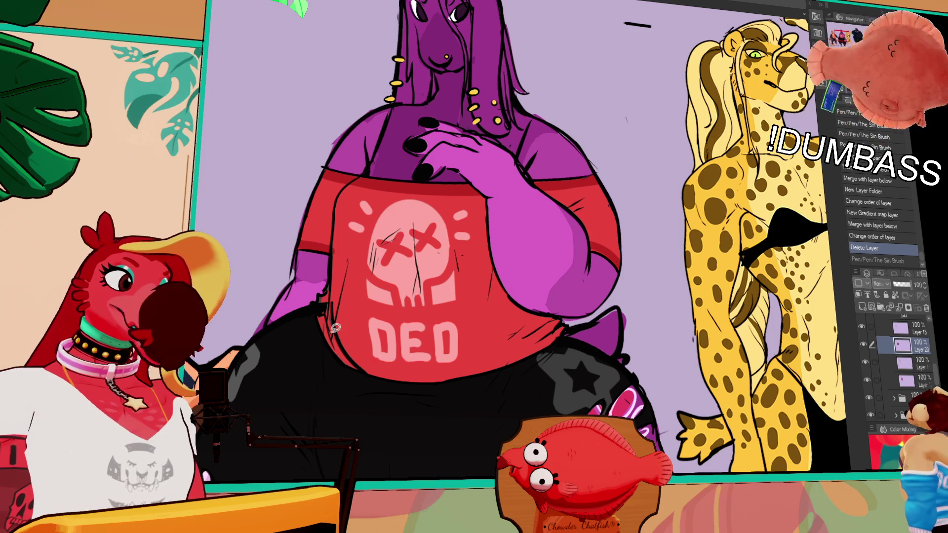
mouse_move(325, 314)
mouse_down()
mouse_move(314, 309)
mouse_move(365, 83)
mouse_move(612, 183)
mouse_move(575, 326)
mouse_move(538, 355)
mouse_move(425, 385)
mouse_move(369, 373)
mouse_move(317, 310)
mouse_up()
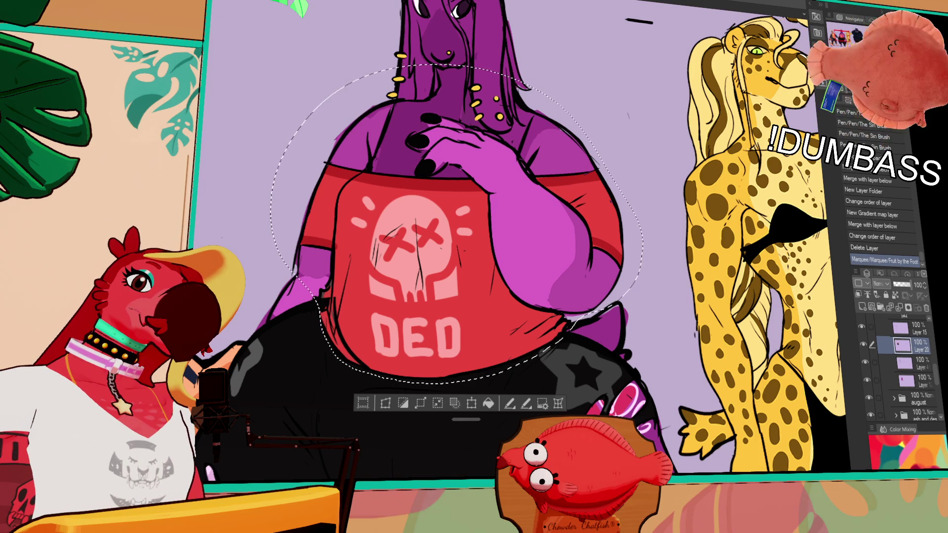
- Shift the hue inside the torso selection to turn the red shirt cyan and merge it down
key(ctrl+u)
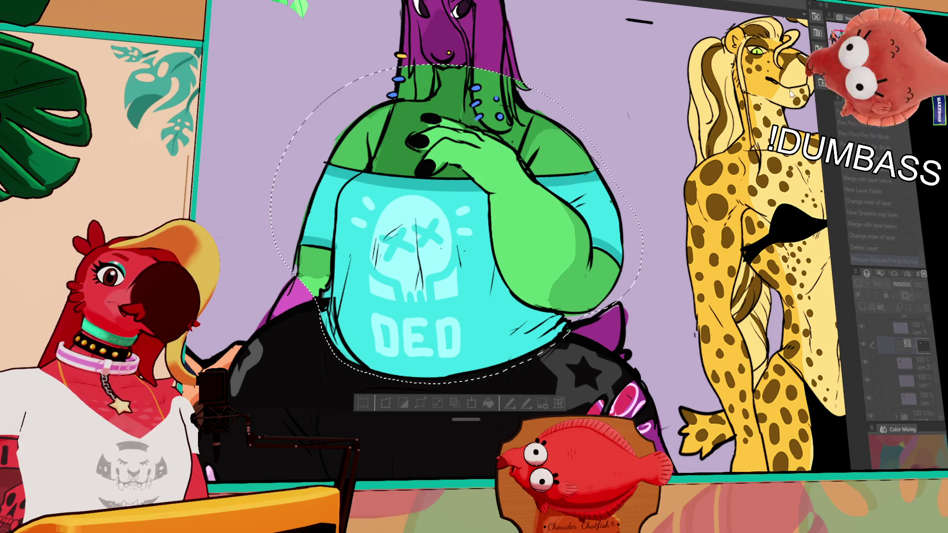
key(Return)
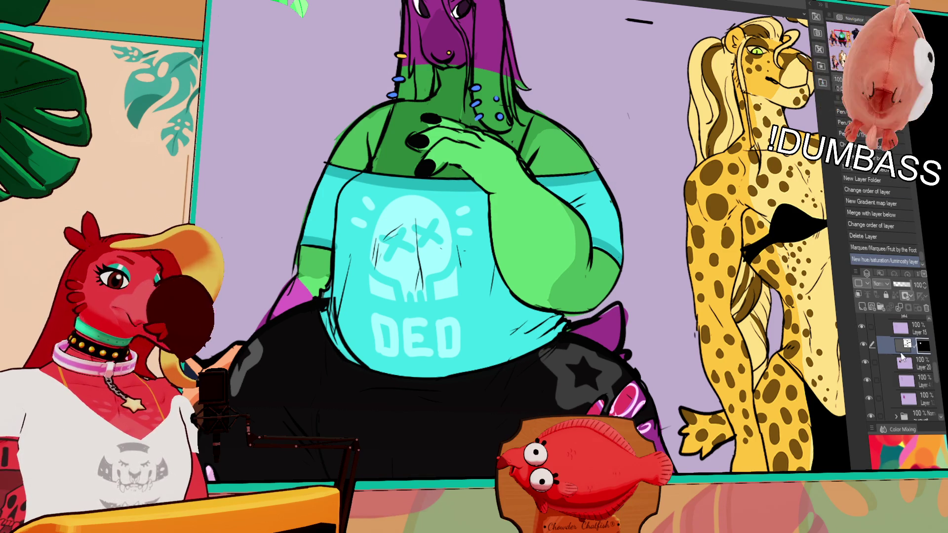
key(ctrl+e)
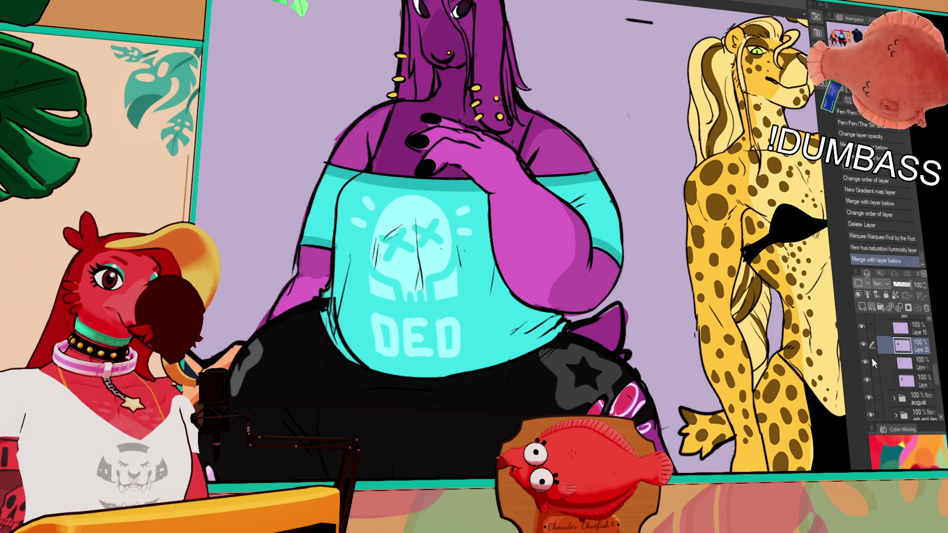
scroll(754, 447, down, 3)
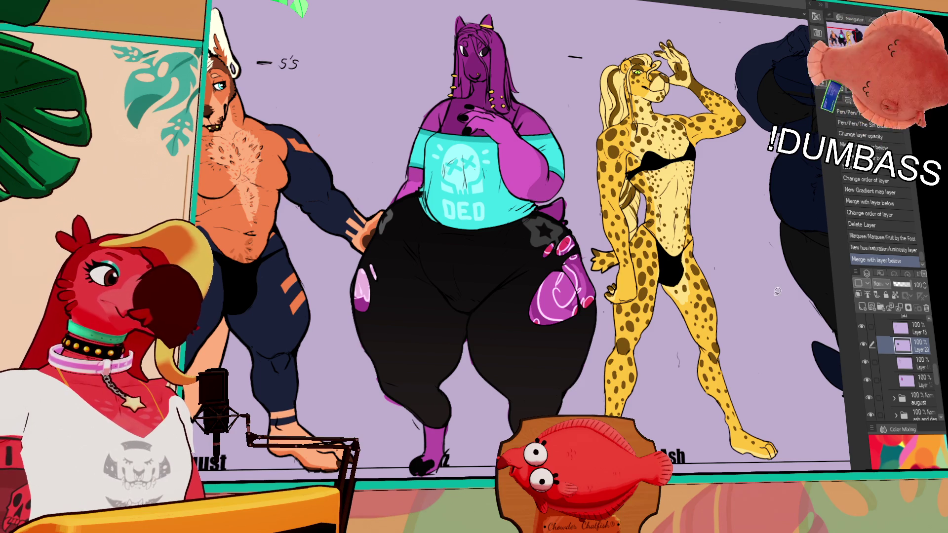
drag(362, 212, 677, 217)
scroll(692, 403, up, 3)
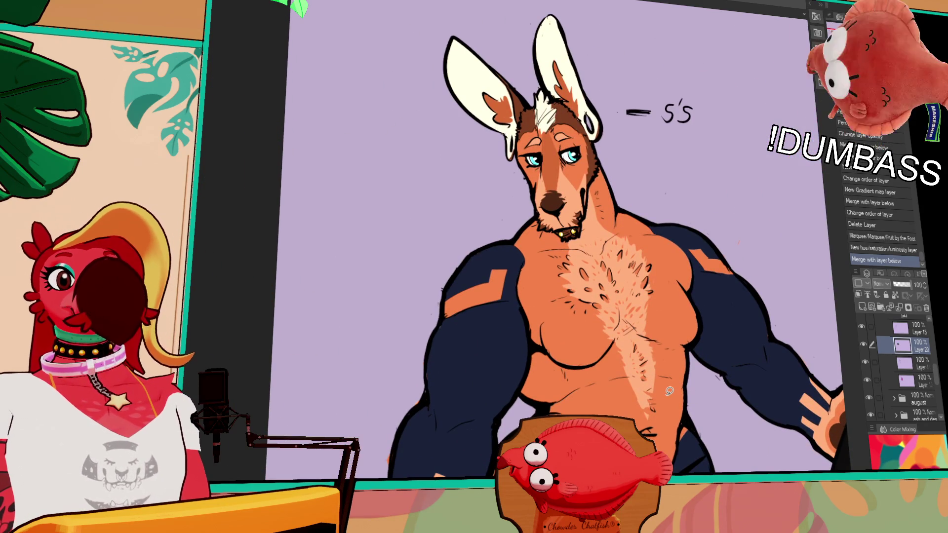
scroll(667, 395, down, 2)
mouse_move(728, 443)
mouse_down()
mouse_move(680, 331)
mouse_move(664, 259)
mouse_up()
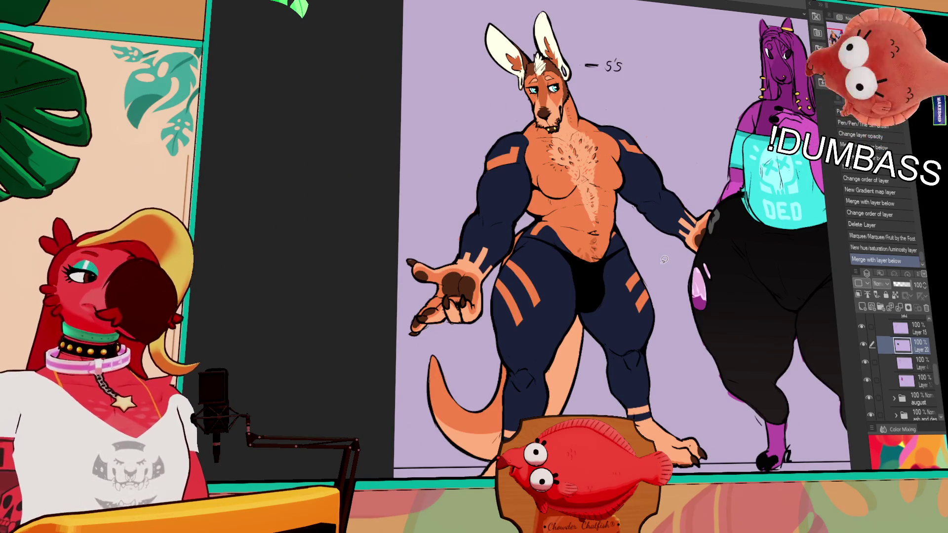